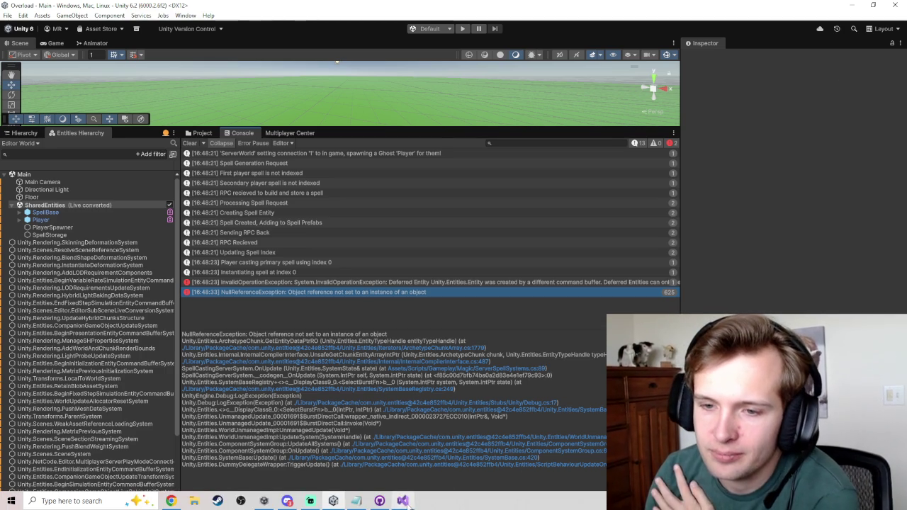
Step: Switch from the Unity console's NullReferenceException errors to ServerSpellSystems.cs in Visual Studio
{"action": "left_click", "coordinate": [402, 501]}
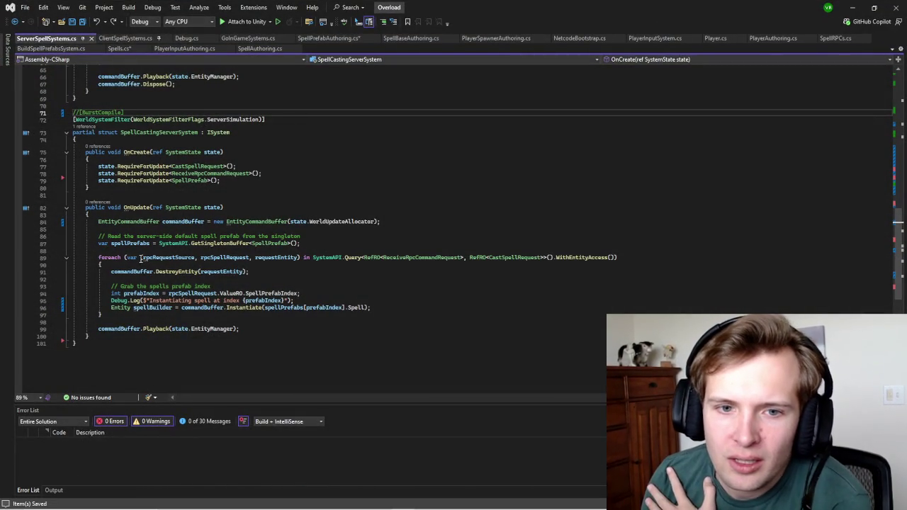
{"action": "left_click_drag", "start_coordinate": [140, 257], "coordinate": [567, 267]}
{"action": "left_click", "coordinate": [567, 264]}
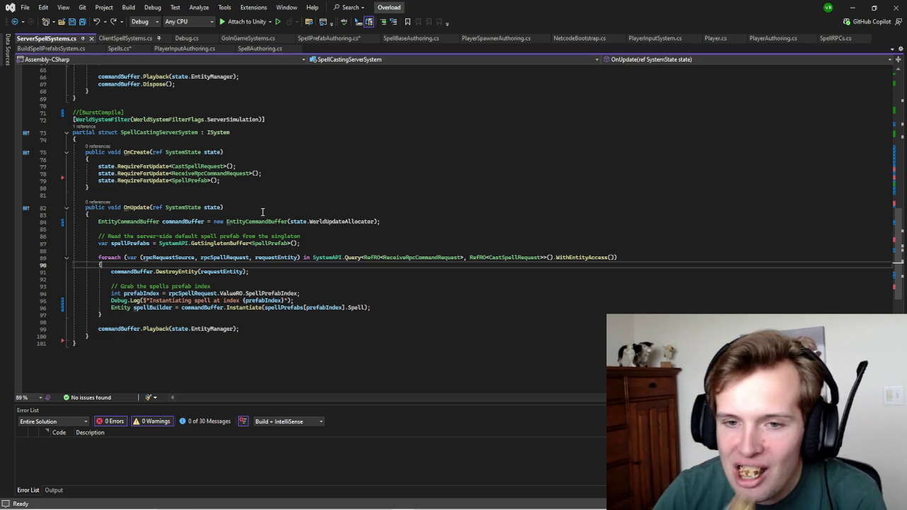
Step: Insert a new line after the spell Instantiate call on line 96 in OnUpdate's foreach loop
{"action": "scroll", "coordinate": [321, 278], "scroll_direction": "down", "scroll_amount": 3}
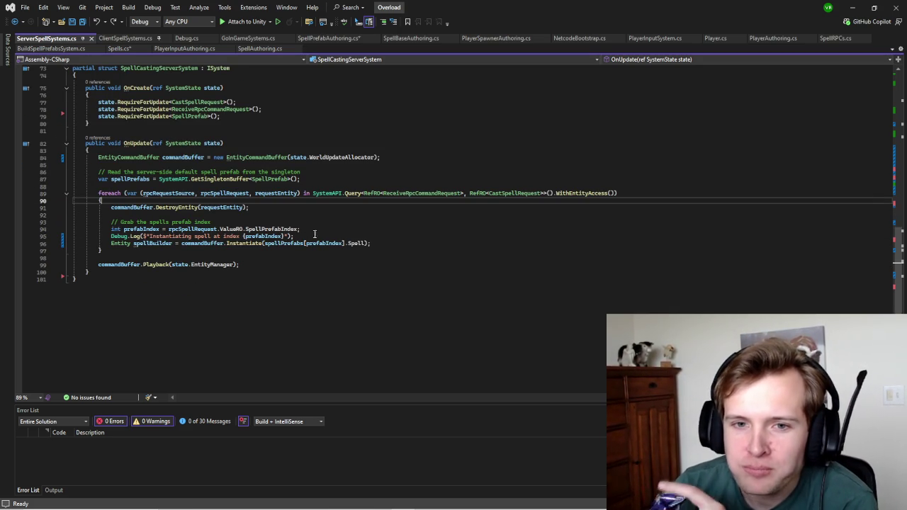
{"action": "scroll", "coordinate": [236, 252], "scroll_direction": "up", "scroll_amount": 2}
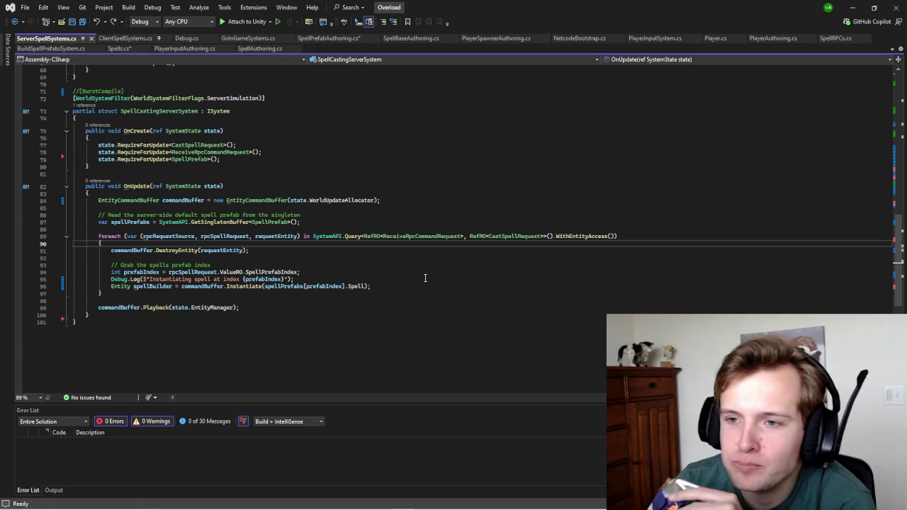
{"action": "left_click", "coordinate": [381, 287]}
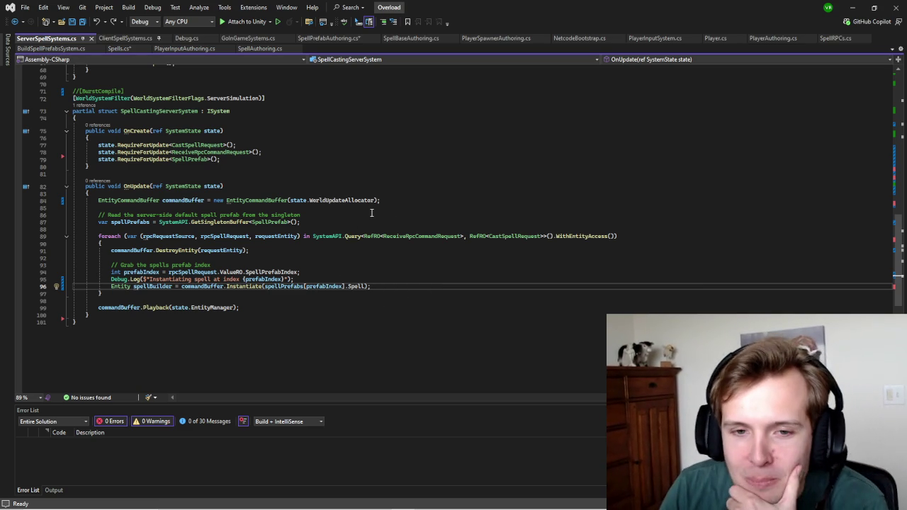
{"action": "key", "text": "Return"}
{"action": "key", "text": "Return"}
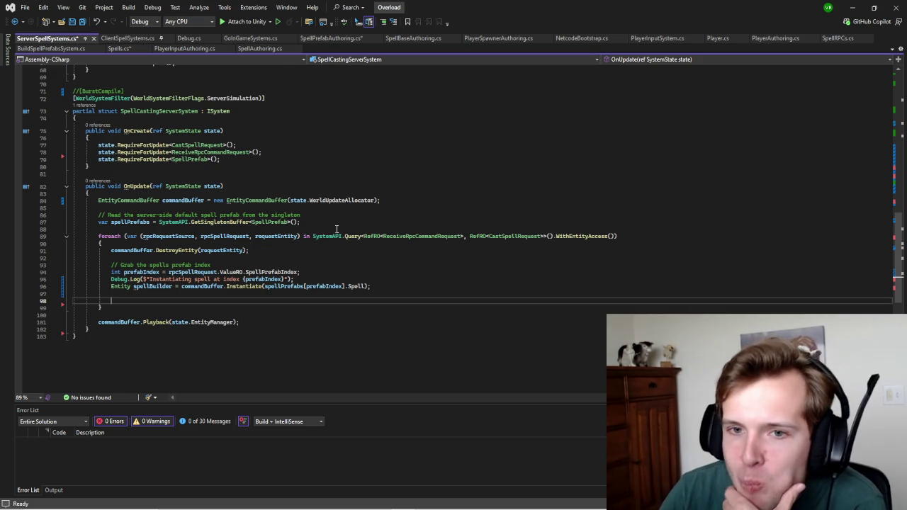
{"action": "scroll", "coordinate": [329, 241], "scroll_direction": "up", "scroll_amount": 4}
{"action": "scroll", "coordinate": [310, 255], "scroll_direction": "down", "scroll_amount": 4}
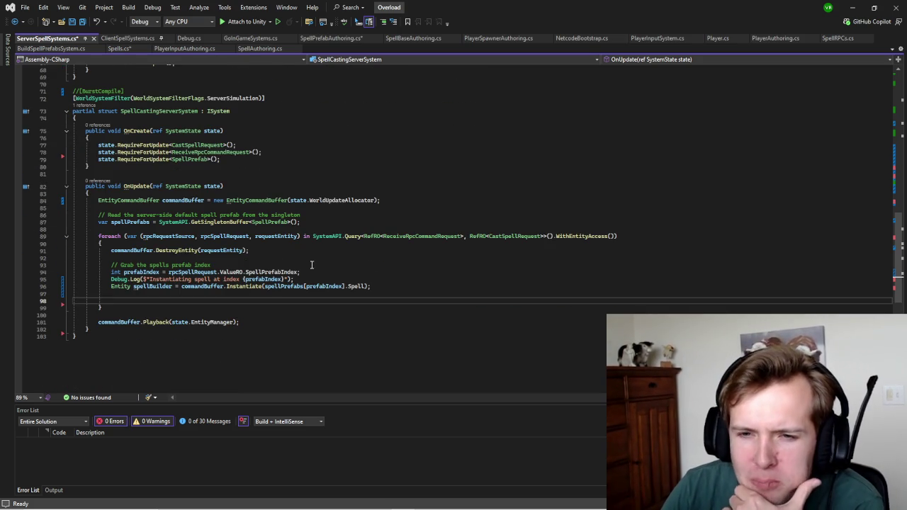
{"action": "scroll", "coordinate": [312, 270], "scroll_direction": "down", "scroll_amount": 2}
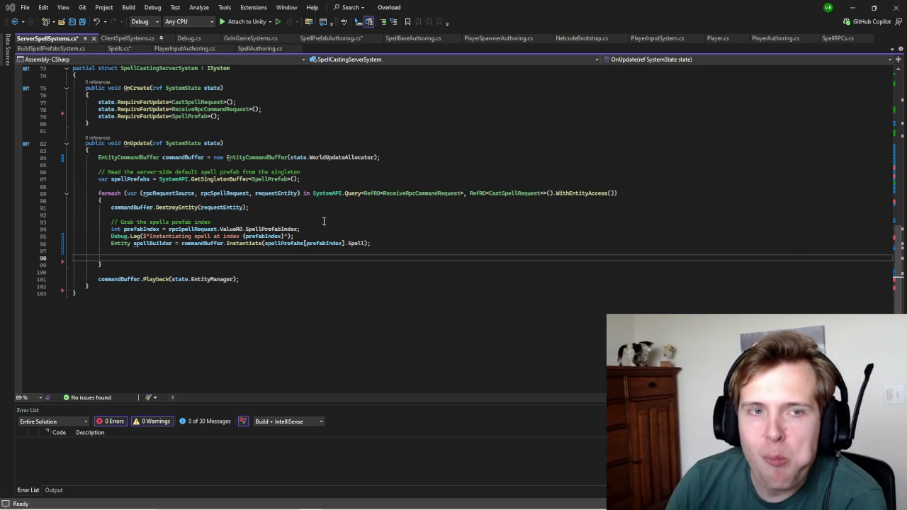
{"action": "scroll", "coordinate": [338, 235], "scroll_direction": "up", "scroll_amount": 3}
{"action": "scroll", "coordinate": [339, 235], "scroll_direction": "up", "scroll_amount": 4}
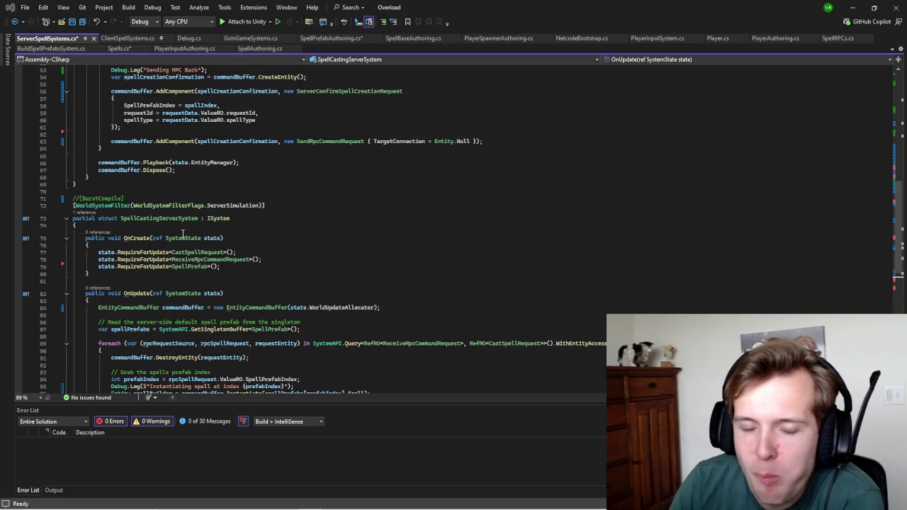
{"action": "scroll", "coordinate": [120, 298], "scroll_direction": "down", "scroll_amount": 5}
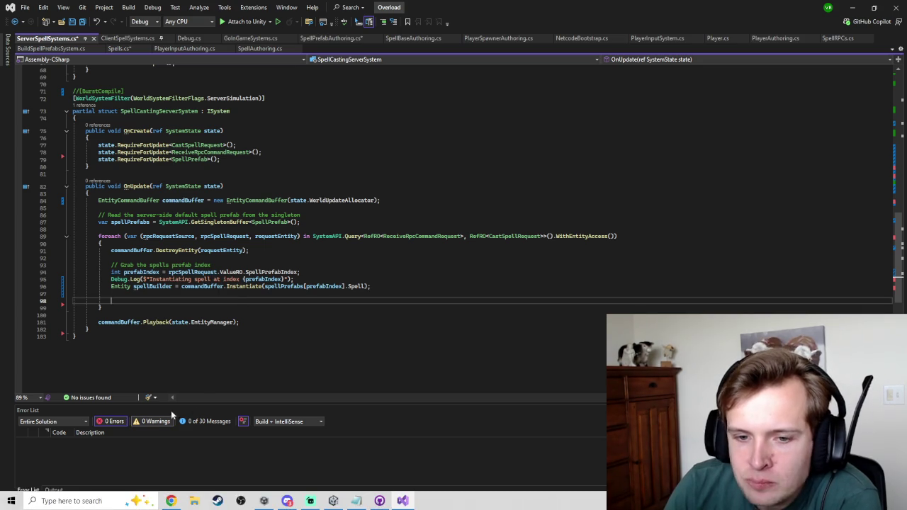
{"action": "scroll", "coordinate": [462, 301], "scroll_direction": "up", "scroll_amount": 3}
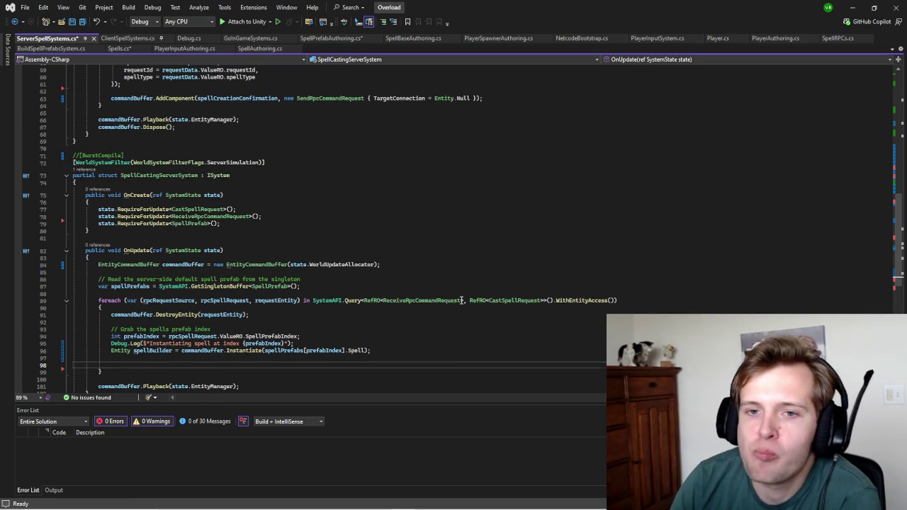
{"action": "scroll", "coordinate": [255, 208], "scroll_direction": "up", "scroll_amount": 3}
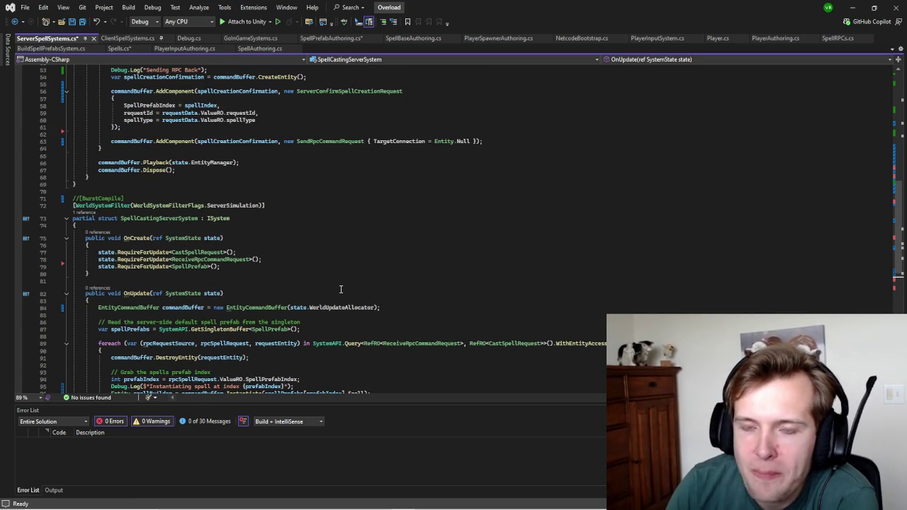
{"action": "scroll", "coordinate": [348, 279], "scroll_direction": "up", "scroll_amount": 4}
{"action": "scroll", "coordinate": [348, 279], "scroll_direction": "up", "scroll_amount": 2}
{"action": "scroll", "coordinate": [233, 276], "scroll_direction": "up", "scroll_amount": 3}
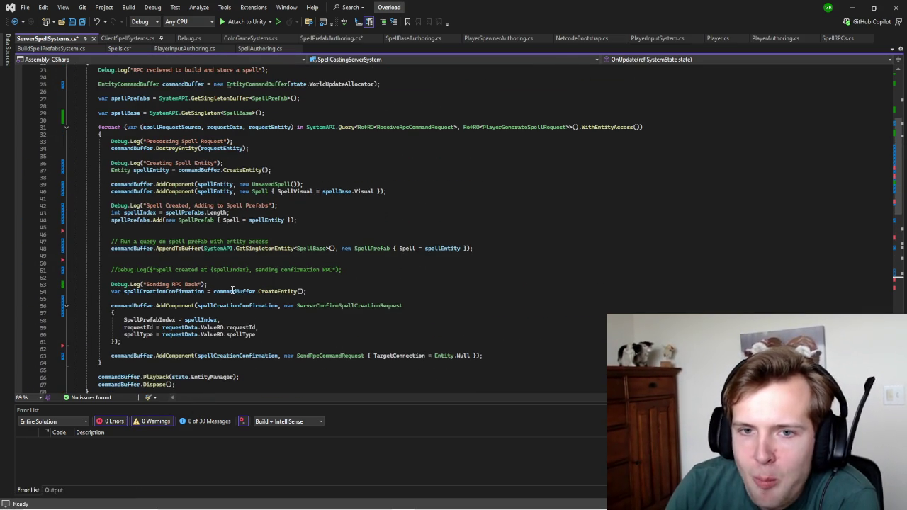
{"action": "scroll", "coordinate": [290, 245], "scroll_direction": "up", "scroll_amount": 2}
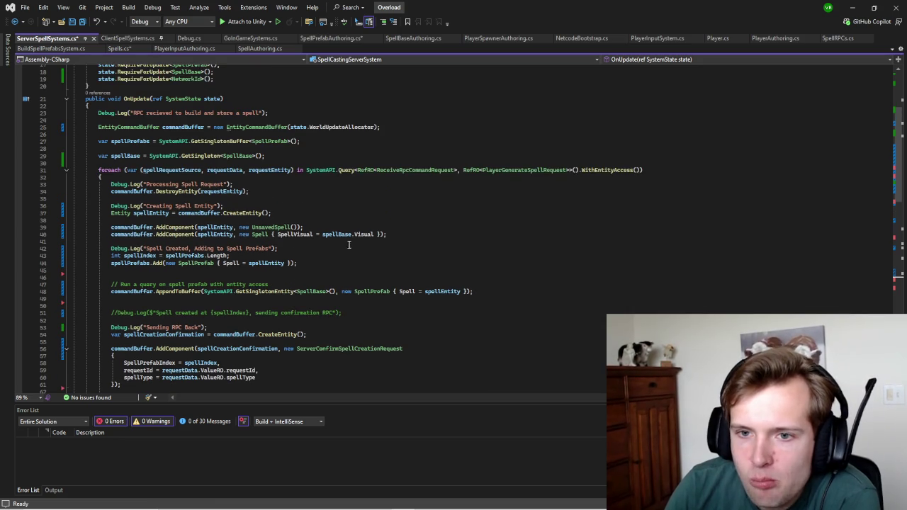
{"action": "scroll", "coordinate": [404, 283], "scroll_direction": "down", "scroll_amount": 4}
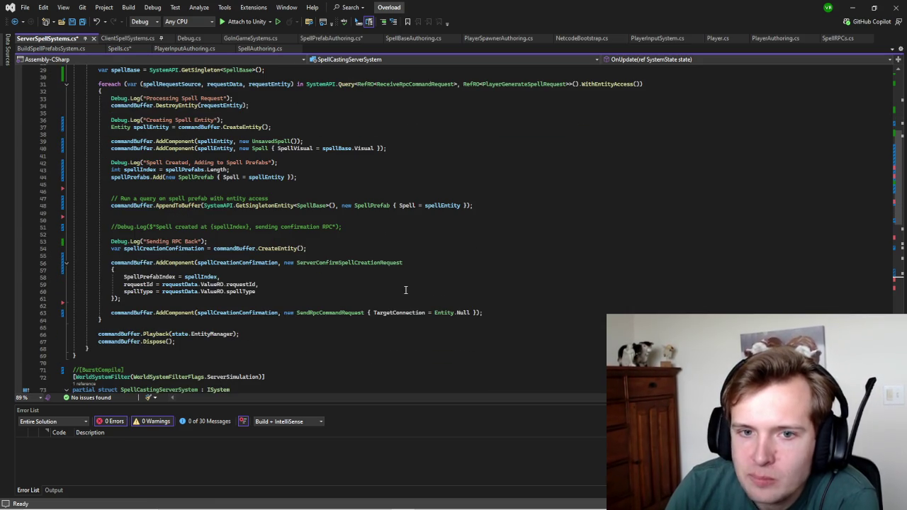
{"action": "scroll", "coordinate": [430, 293], "scroll_direction": "down", "scroll_amount": 2}
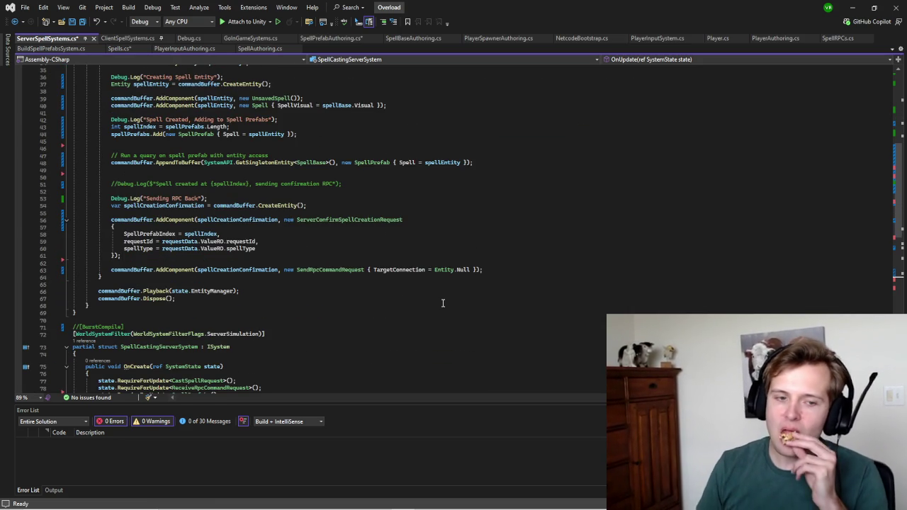
{"action": "left_click", "coordinate": [467, 263]}
{"action": "key", "text": "ctrl+s"}
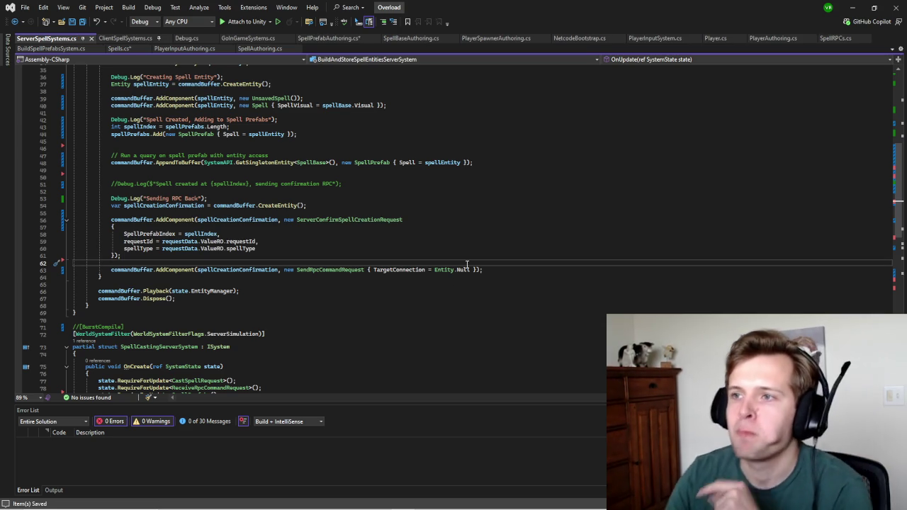
{"action": "scroll", "coordinate": [554, 216], "scroll_direction": "down", "scroll_amount": 9}
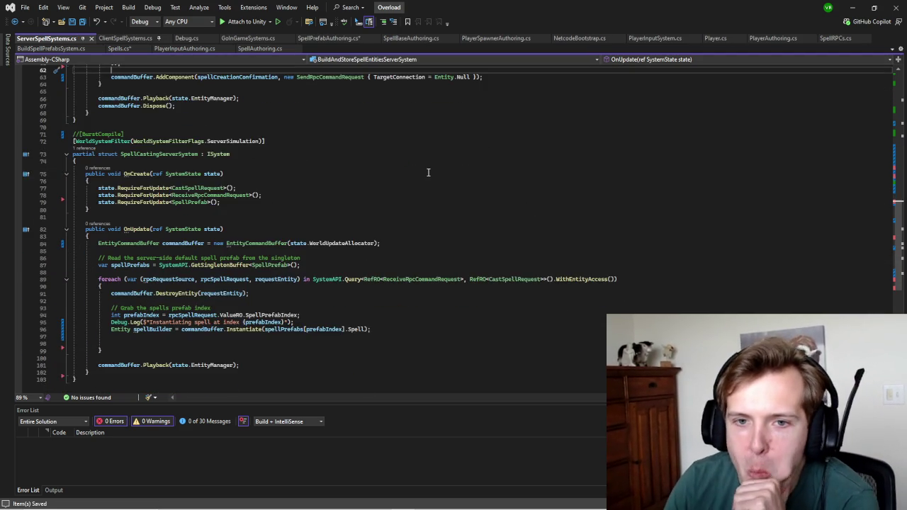
{"action": "scroll", "coordinate": [428, 172], "scroll_direction": "down", "scroll_amount": 1}
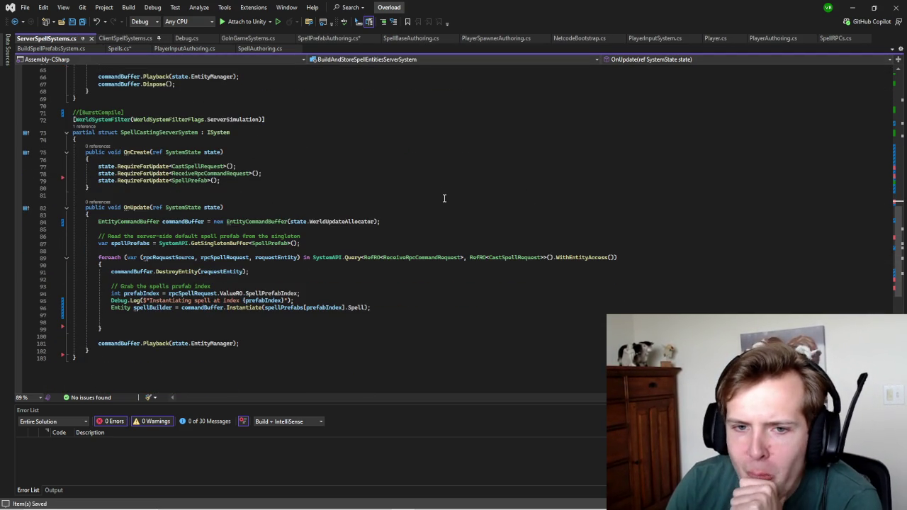
{"action": "scroll", "coordinate": [443, 199], "scroll_direction": "down", "scroll_amount": 2}
{"action": "scroll", "coordinate": [432, 203], "scroll_direction": "down", "scroll_amount": 1}
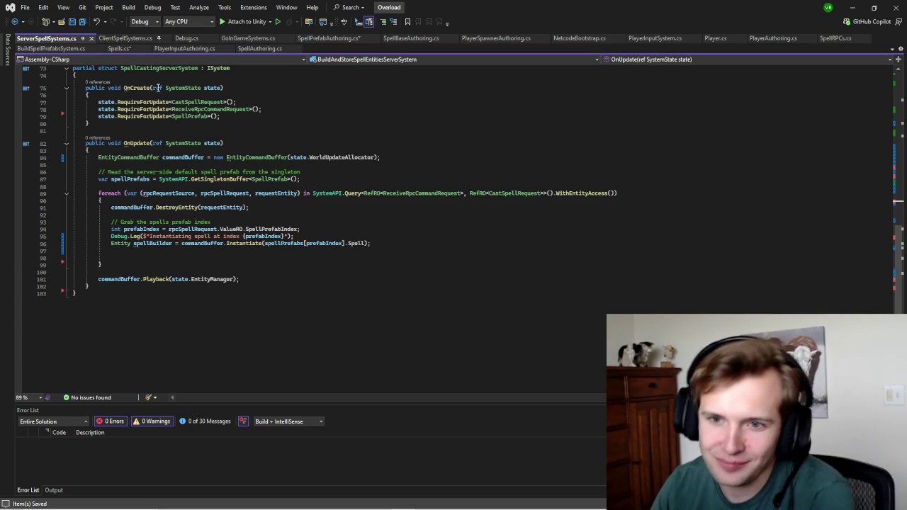
{"action": "left_click", "coordinate": [151, 257]}
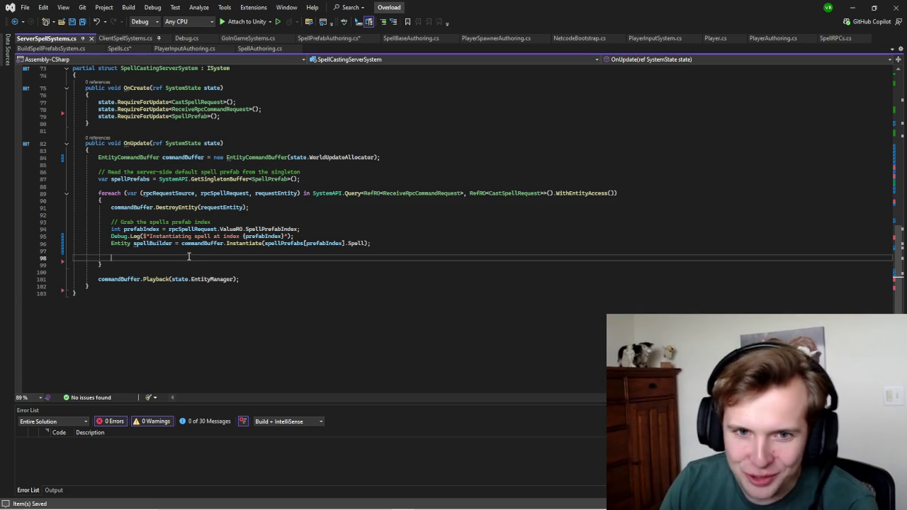
{"action": "scroll", "coordinate": [193, 245], "scroll_direction": "up", "scroll_amount": 1}
{"action": "scroll", "coordinate": [51, 294], "scroll_direction": "up", "scroll_amount": 1}
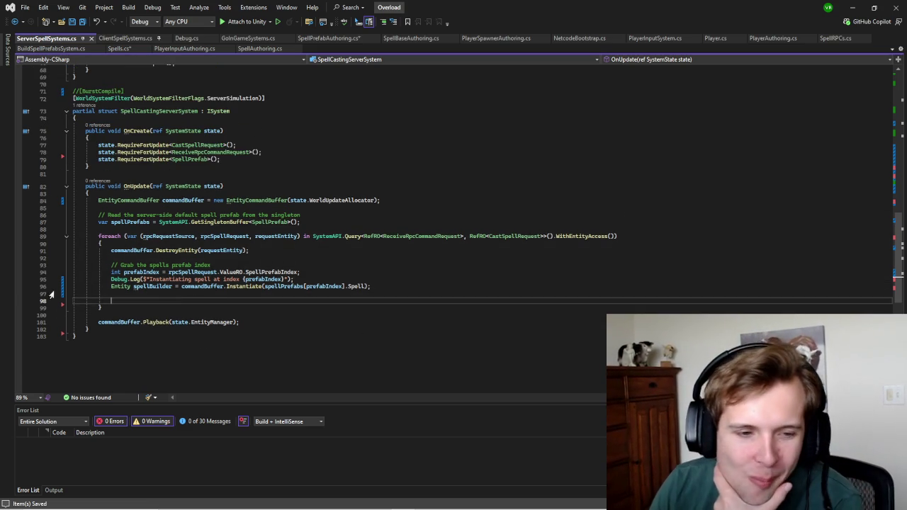
{"action": "scroll", "coordinate": [124, 310], "scroll_direction": "down", "scroll_amount": 2}
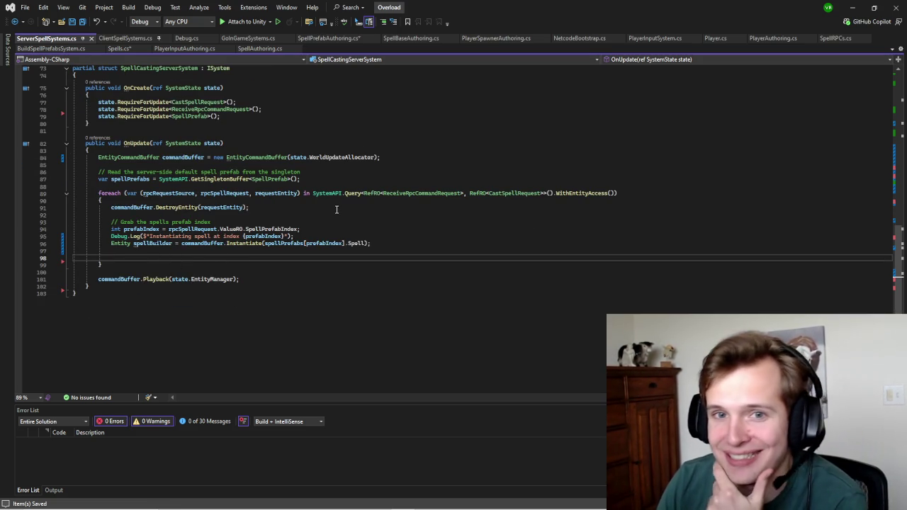
{"action": "scroll", "coordinate": [369, 234], "scroll_direction": "up", "scroll_amount": 1}
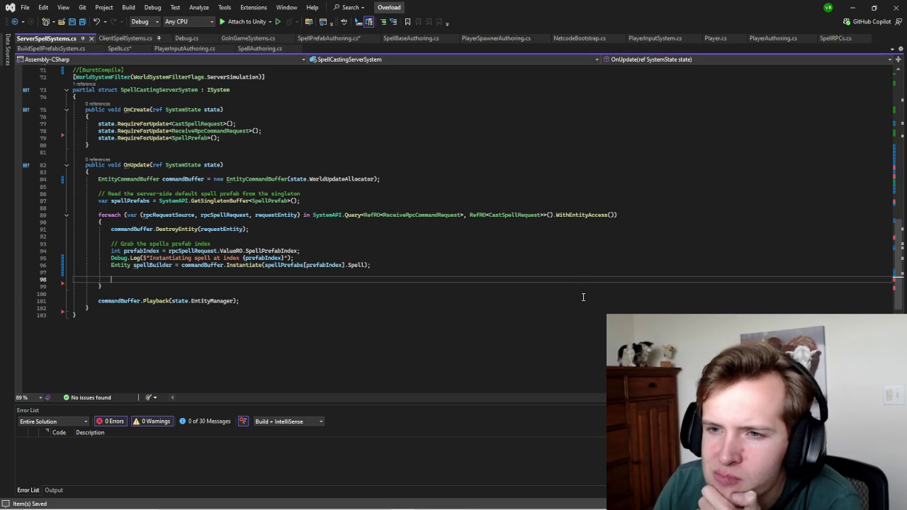
{"action": "scroll", "coordinate": [576, 352], "scroll_direction": "down", "scroll_amount": 1}
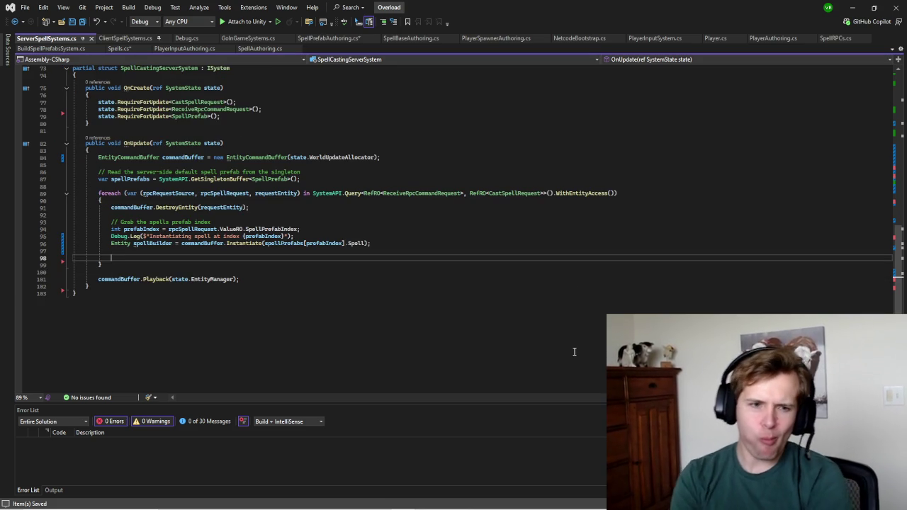
{"action": "scroll", "coordinate": [574, 351], "scroll_direction": "up", "scroll_amount": 15}
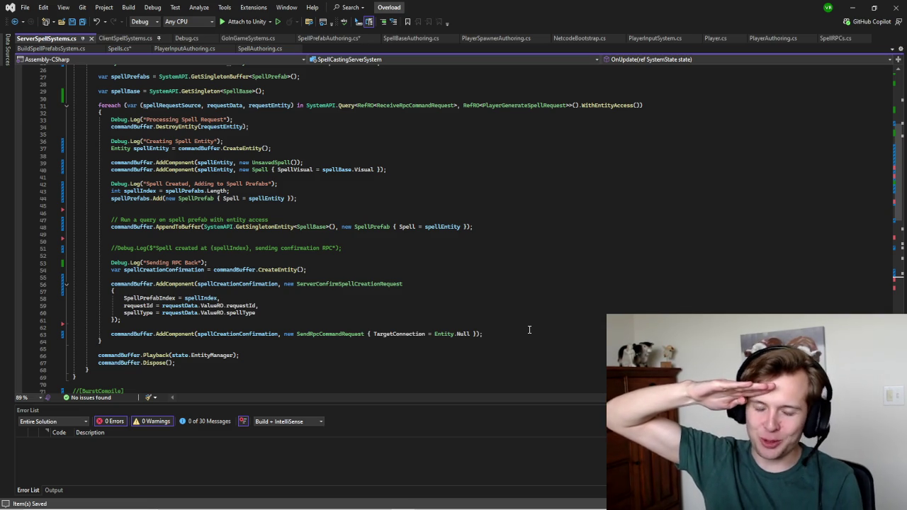
Step: Uncomment the [BurstCompile] attribute on line 71 above SpellCastingServerSystem
{"action": "scroll", "coordinate": [77, 349], "scroll_direction": "down", "scroll_amount": 2}
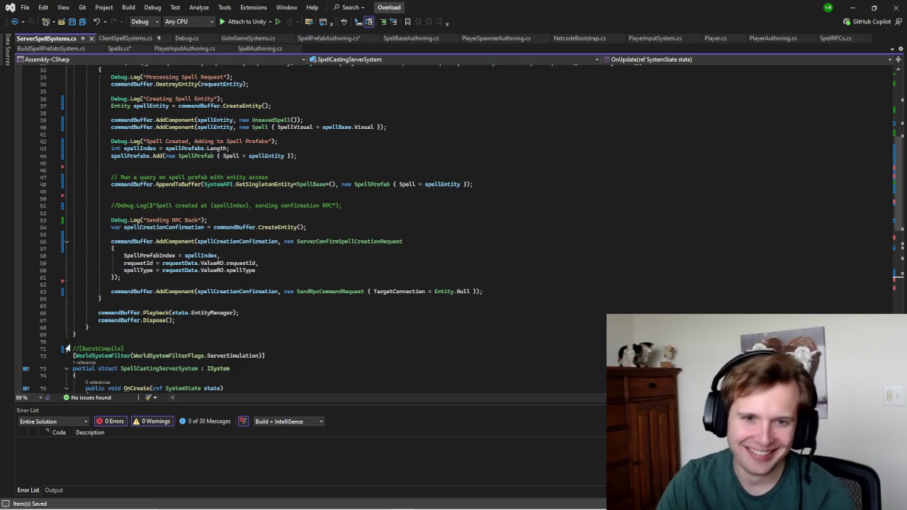
{"action": "double_click", "coordinate": [79, 348]}
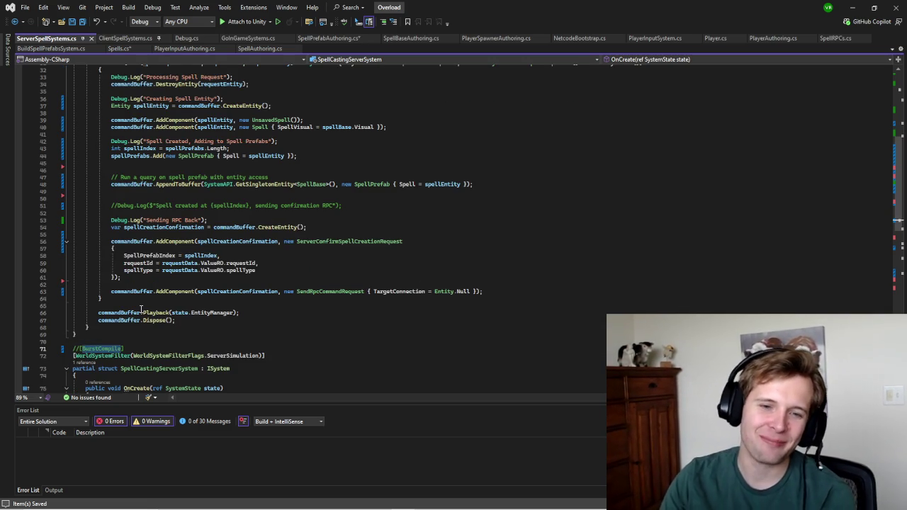
{"action": "key", "text": "ctrl+k"}
{"action": "key", "text": "ctrl+u"}
Step: Check where spellEntity is used in the AppendToBuffer line of OnUpdate
{"action": "left_click", "coordinate": [327, 275]}
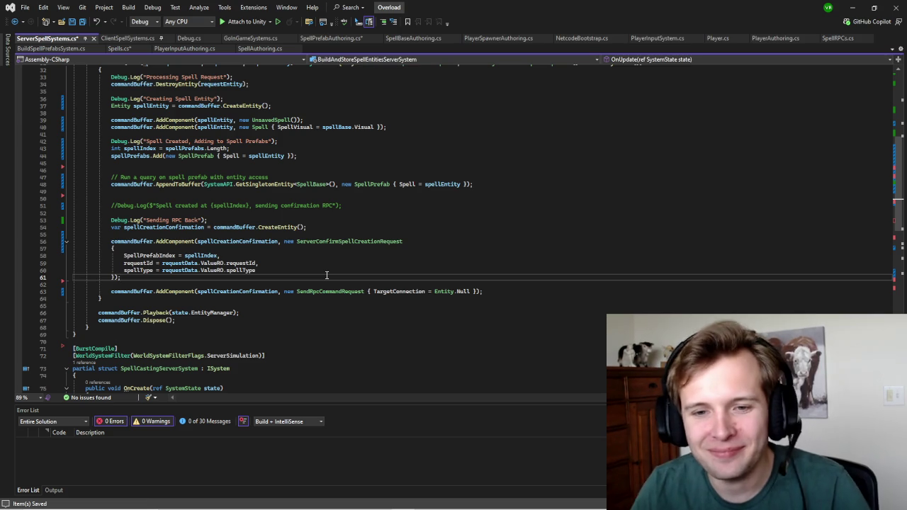
{"action": "scroll", "coordinate": [327, 283], "scroll_direction": "up", "scroll_amount": 2}
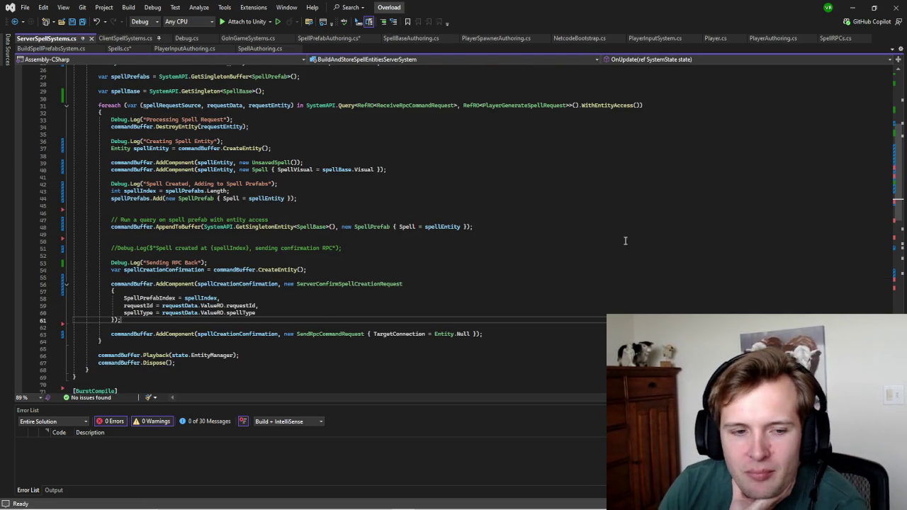
{"action": "left_click_drag", "start_coordinate": [118, 230], "coordinate": [328, 228]}
{"action": "left_click", "coordinate": [429, 227]}
{"action": "left_click", "coordinate": [496, 227]}
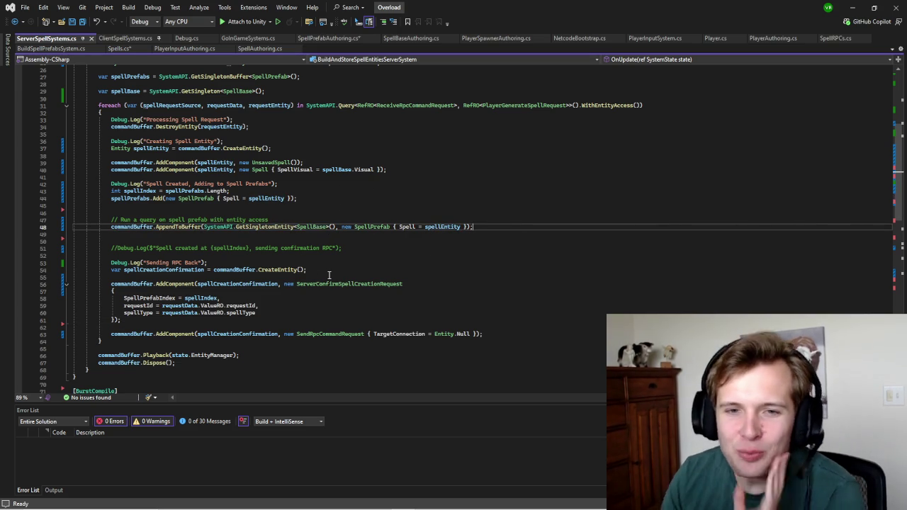
{"action": "scroll", "coordinate": [177, 238], "scroll_direction": "up", "scroll_amount": 3}
{"action": "scroll", "coordinate": [177, 238], "scroll_direction": "down", "scroll_amount": 4}
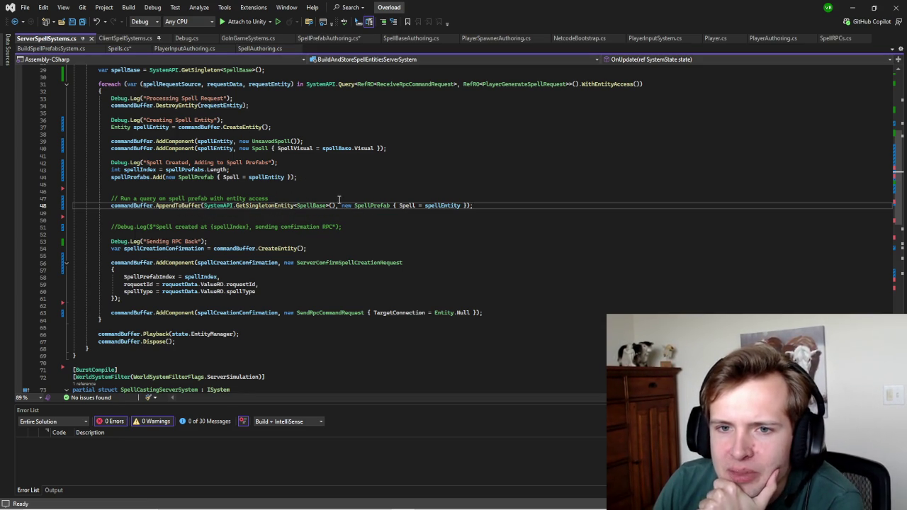
{"action": "double_click", "coordinate": [257, 206]}
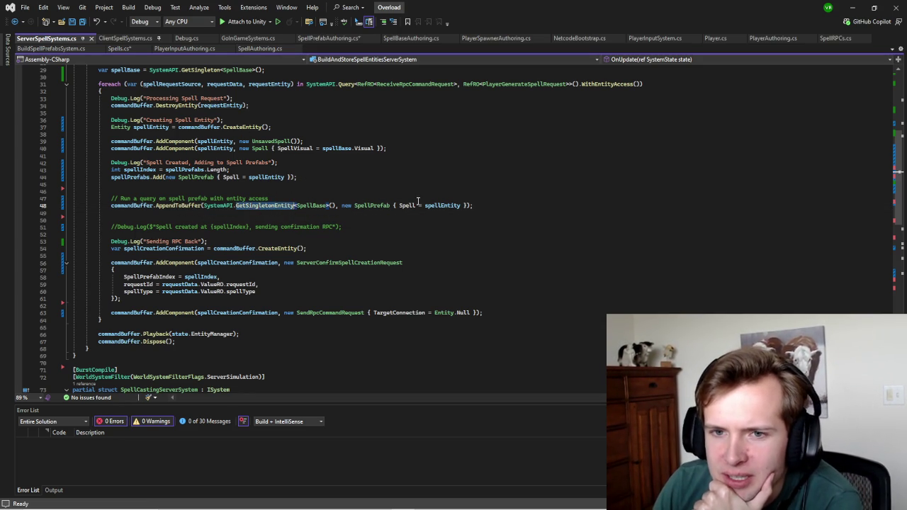
{"action": "double_click", "coordinate": [311, 206]}
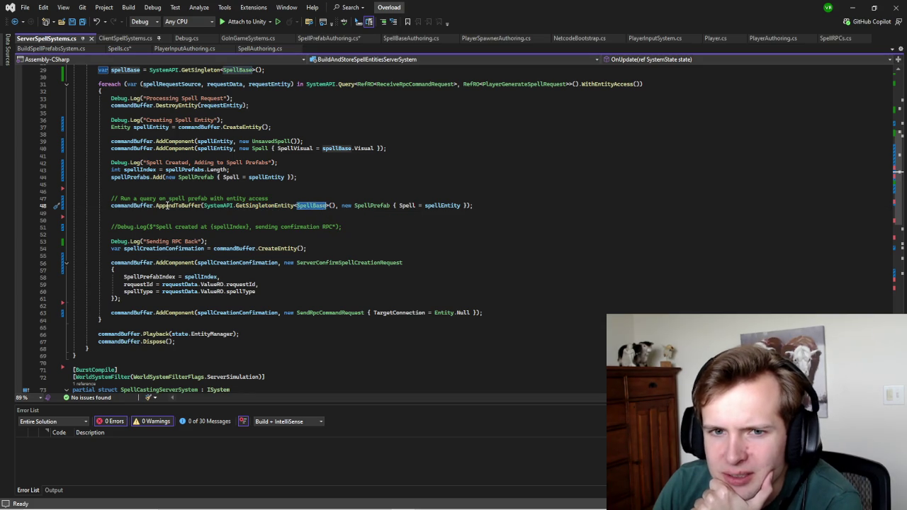
{"action": "double_click", "coordinate": [178, 206]}
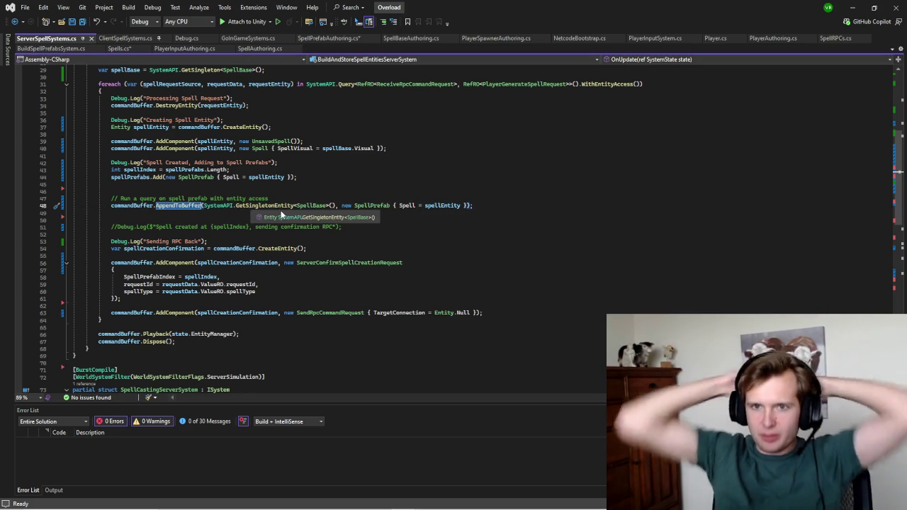
{"action": "left_click_drag", "start_coordinate": [336, 206], "coordinate": [204, 207]}
Step: Move SystemAPI.GetSingletonEntity<SpellBase>() onto its own line as var spellBaseEntity
{"action": "key", "text": "ctrl+x"}
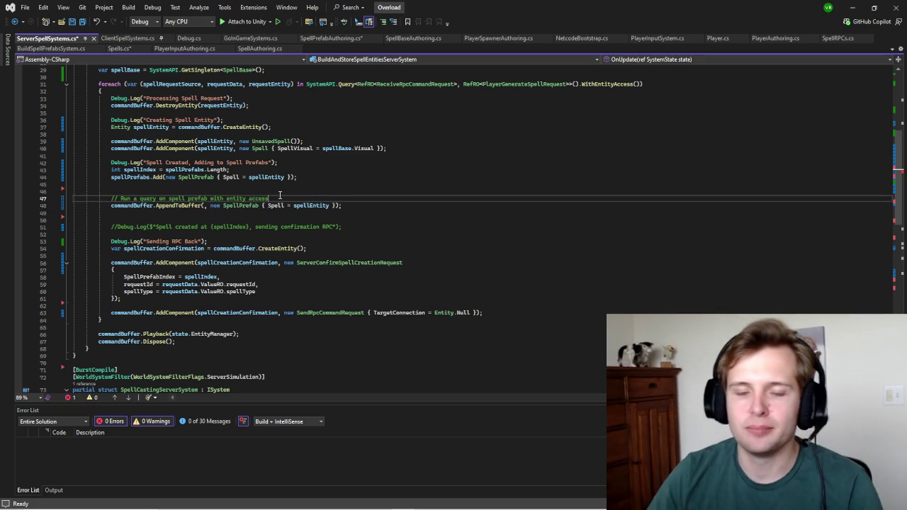
{"action": "key", "text": "ctrl+Return"}
{"action": "key", "text": "ctrl+v"}
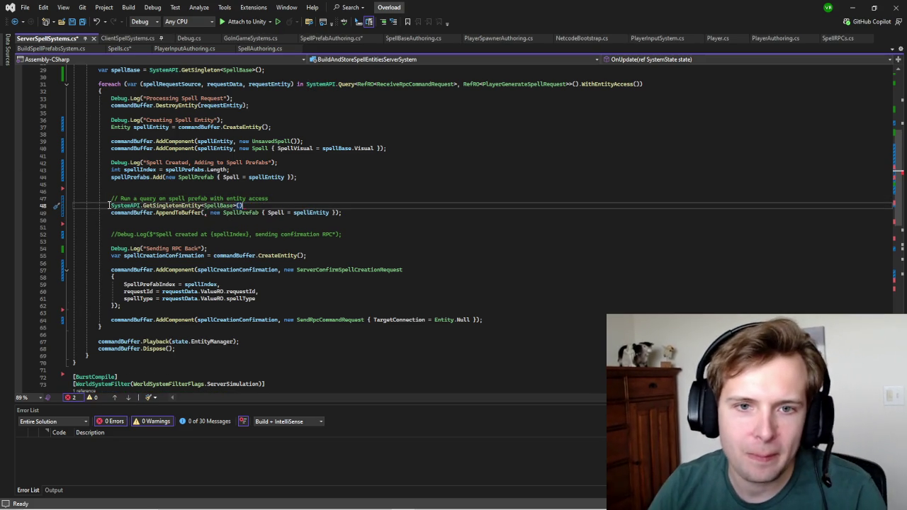
{"action": "type", "text": ";"}
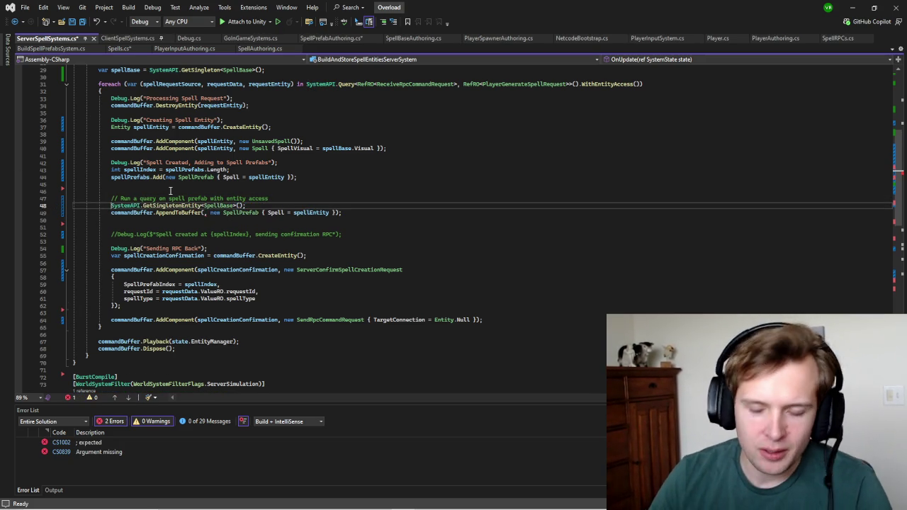
{"action": "type", "text": "var spell"}
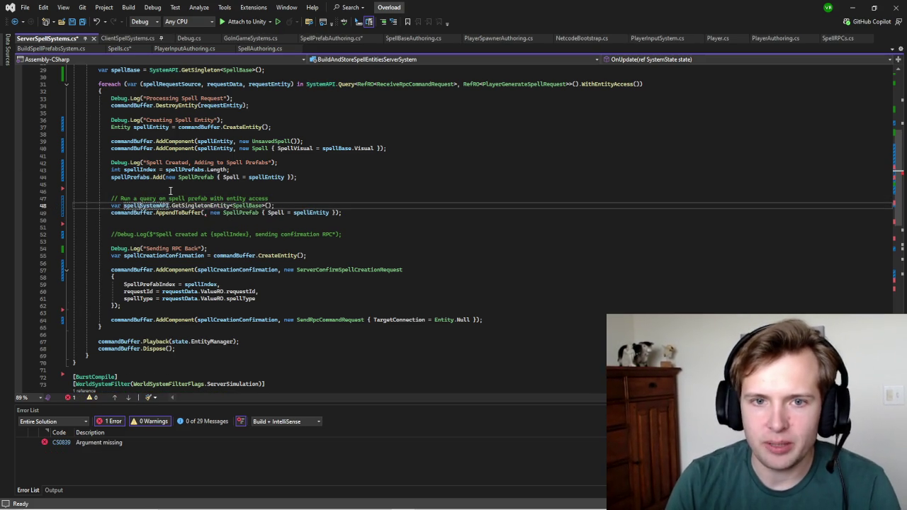
{"action": "type", "text": "BaseEntity ="}
Step: Pass spellBaseEntity as the AppendToBuffer argument and save ServerSpellSystems.cs
{"action": "left_click", "coordinate": [205, 213]}
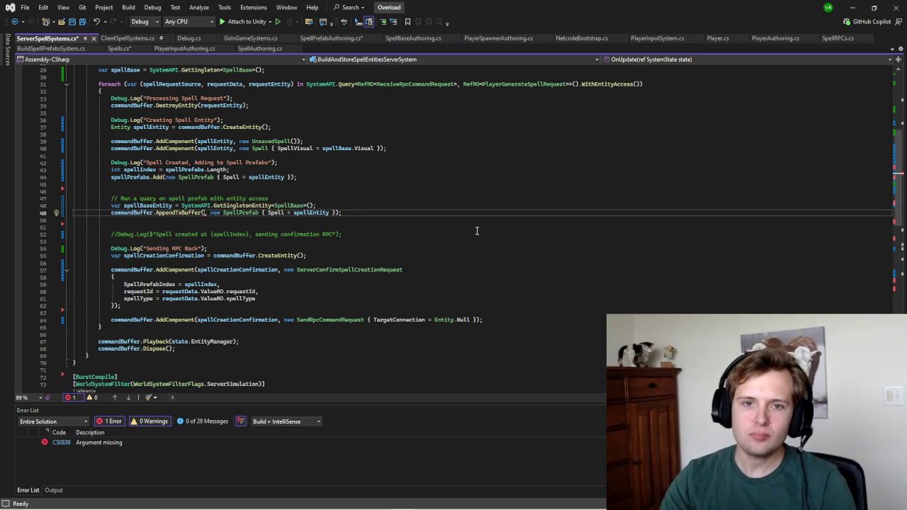
{"action": "type", "text": "spell"}
{"action": "key", "text": "Down"}
{"action": "key", "text": "Tab"}
{"action": "type", "text": "."}
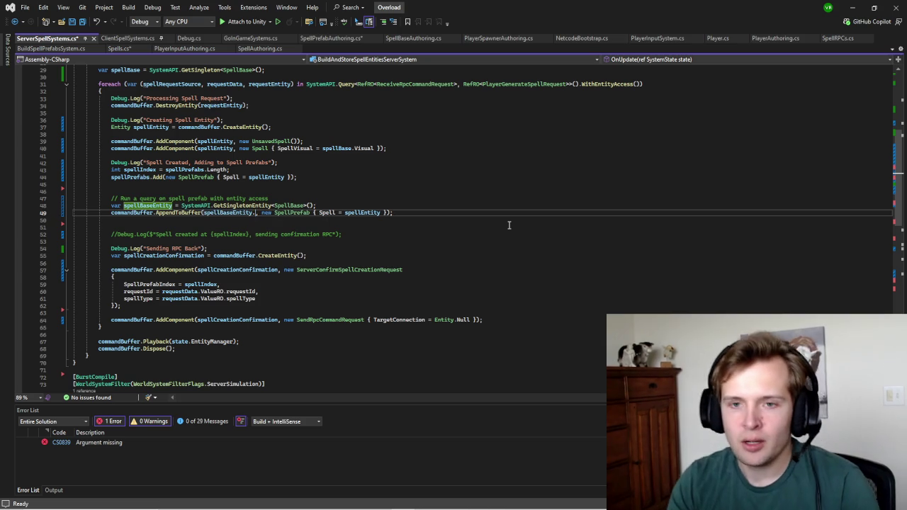
{"action": "key", "text": "Down"}
{"action": "key", "text": "Down"}
{"action": "key", "text": "Down"}
{"action": "key", "text": "Down"}
{"action": "key", "text": "Down"}
{"action": "key", "text": "Down"}
{"action": "key", "text": "Down"}
{"action": "key", "text": "Down"}
{"action": "key", "text": "Down"}
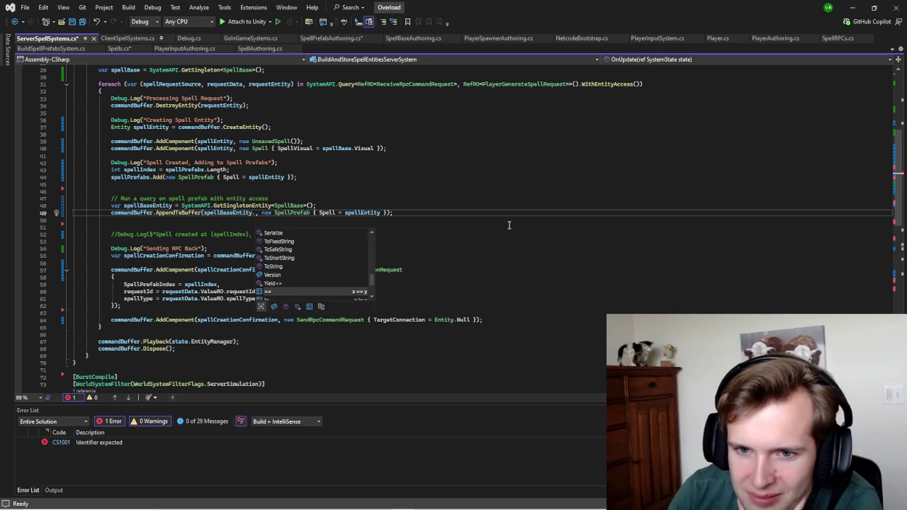
{"action": "left_click", "coordinate": [508, 226]}
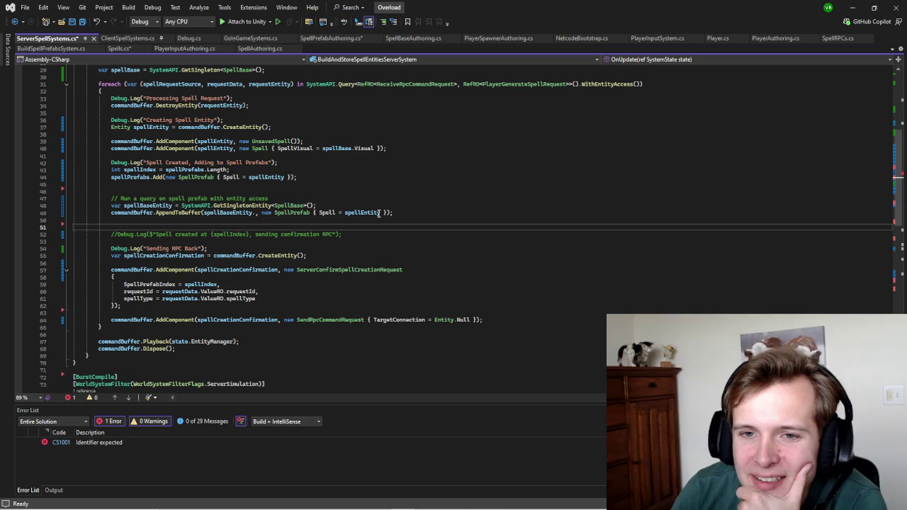
{"action": "mouse_move", "coordinate": [379, 213]}
{"action": "left_click", "coordinate": [255, 212]}
{"action": "key", "text": "BackSpace"}
{"action": "left_click", "coordinate": [435, 185]}
{"action": "key", "text": "ctrl+s"}
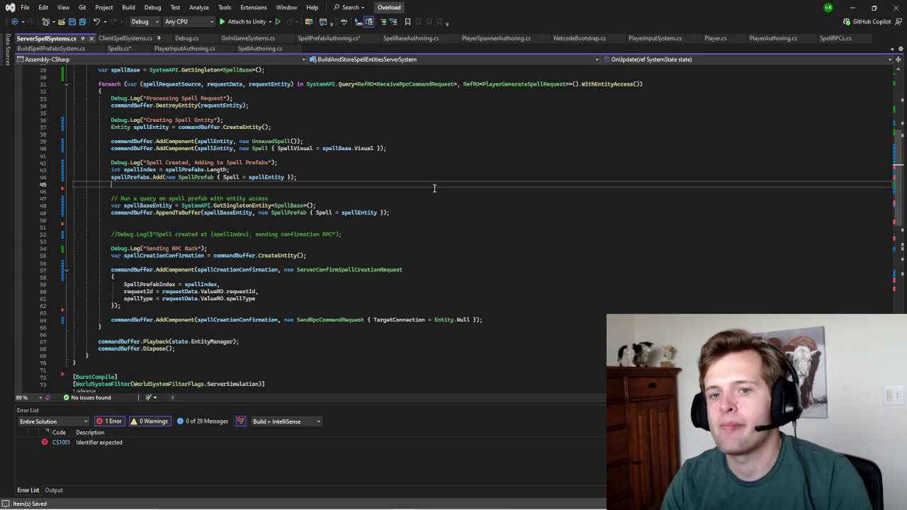
{"action": "mouse_move", "coordinate": [293, 206]}
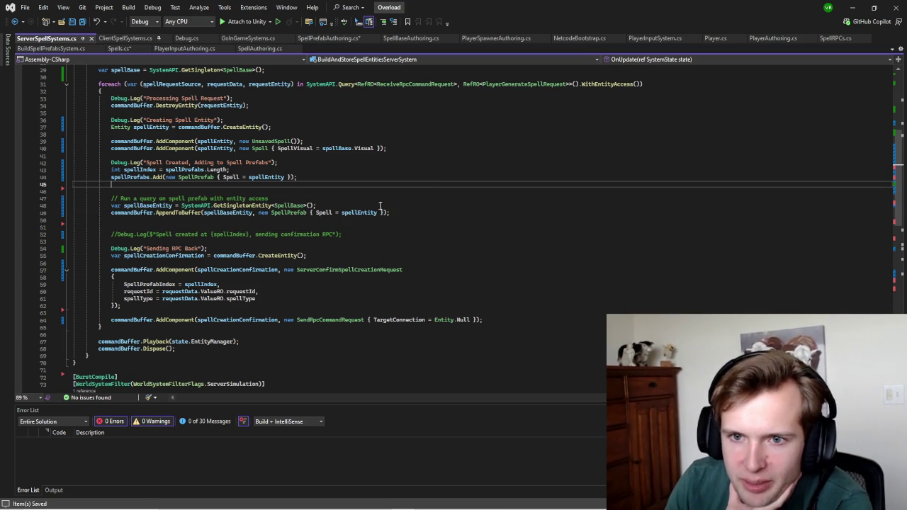
Step: Move the new SpellPrefab argument onto its own line below the singleton lookup, with blank lines above
{"action": "left_click_drag", "start_coordinate": [383, 212], "coordinate": [258, 213]}
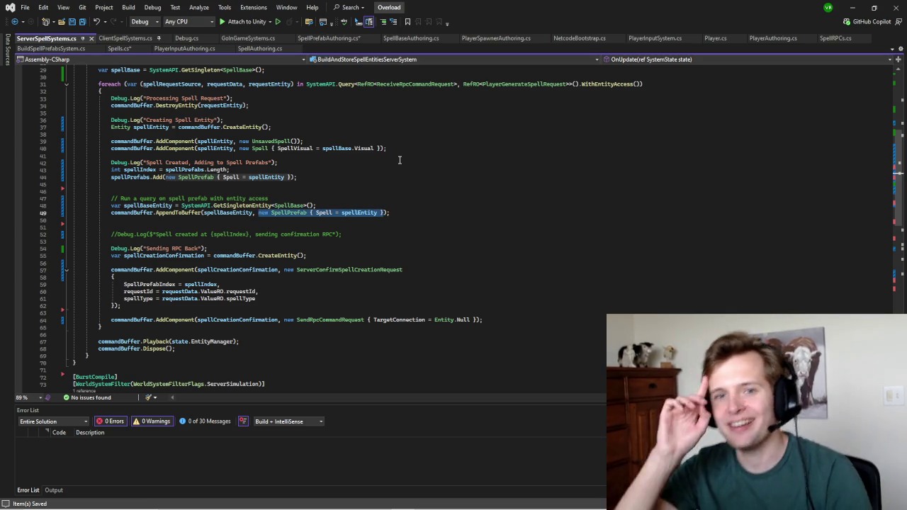
{"action": "key", "text": "Delete"}
{"action": "left_click", "coordinate": [328, 206]}
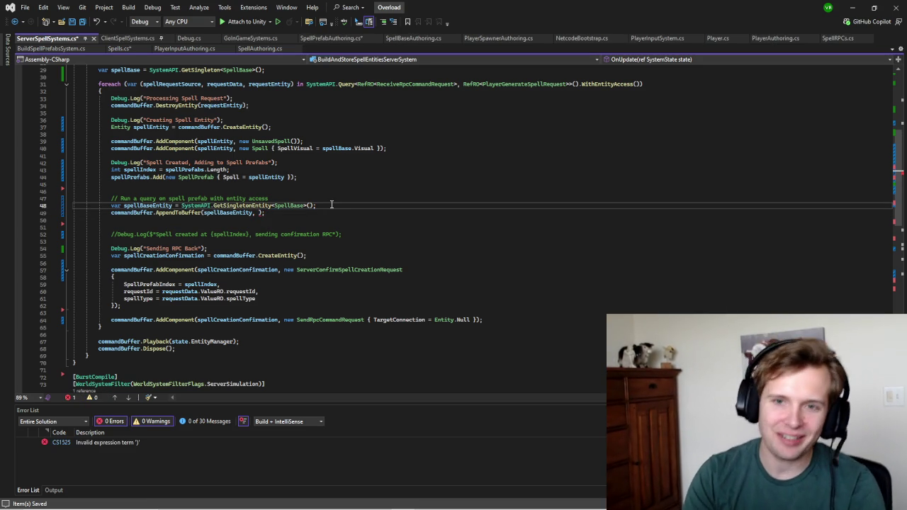
{"action": "key", "text": "Return"}
{"action": "key", "text": "ctrl+v"}
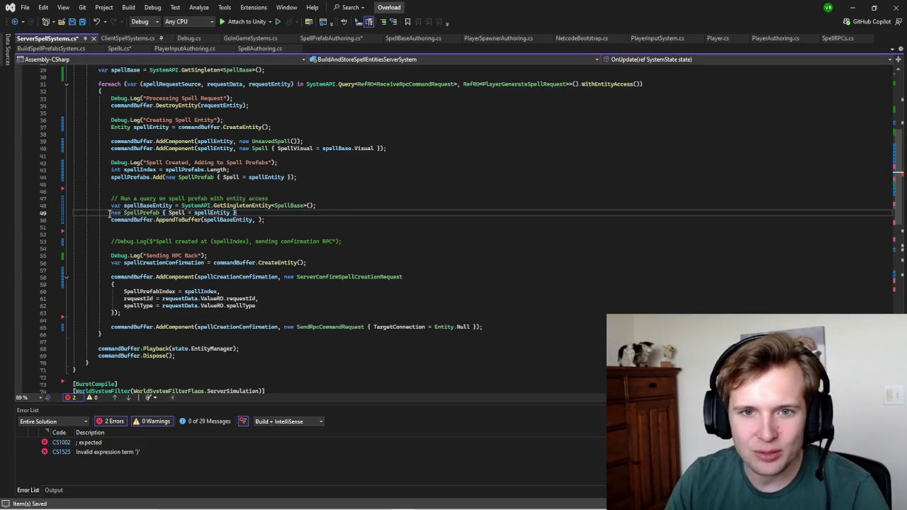
{"action": "left_click", "coordinate": [332, 207]}
{"action": "key", "text": "Return"}
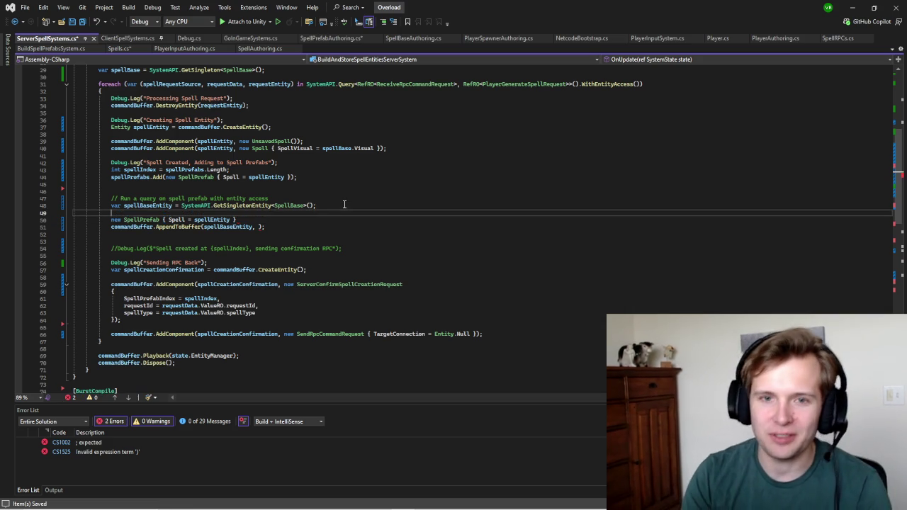
{"action": "key", "text": "Return"}
Step: Add var newSpell = commandBuffer.CreateEntity(); above the SpellPrefab line
{"action": "type", "text": "commandBuffer."}
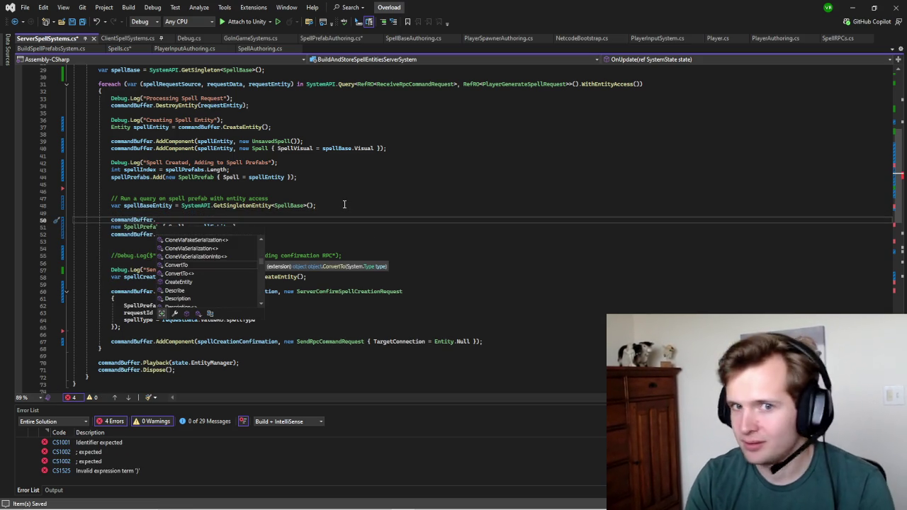
{"action": "type", "text": "Crea"}
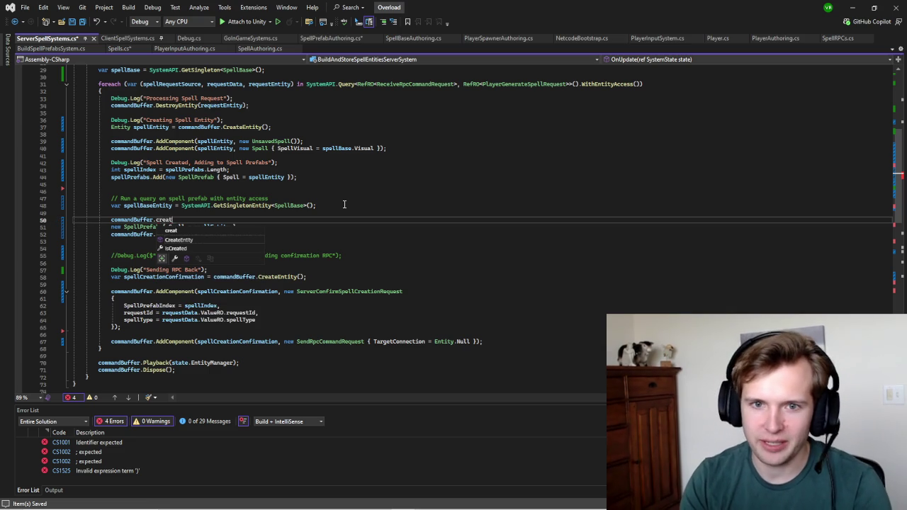
{"action": "key", "text": "Tab"}
{"action": "type", "text": "("}
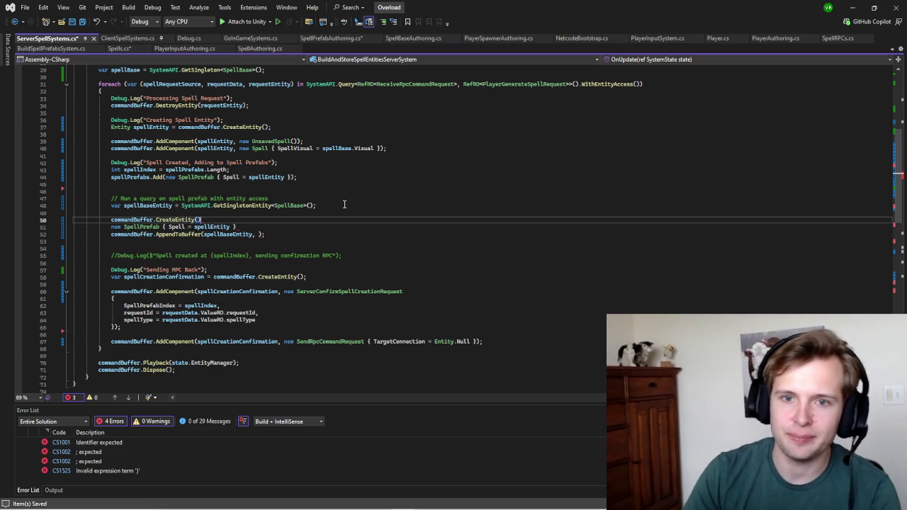
{"action": "type", "text": ");"}
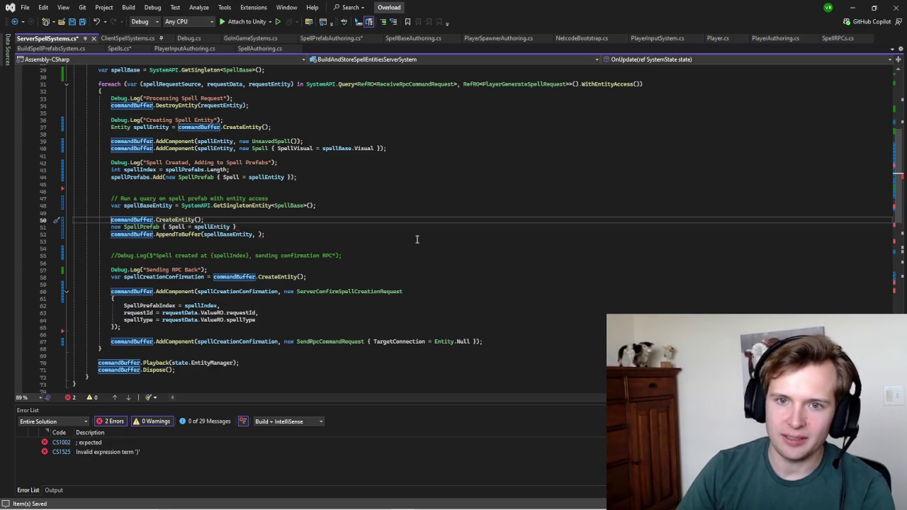
{"action": "key", "text": "Home"}
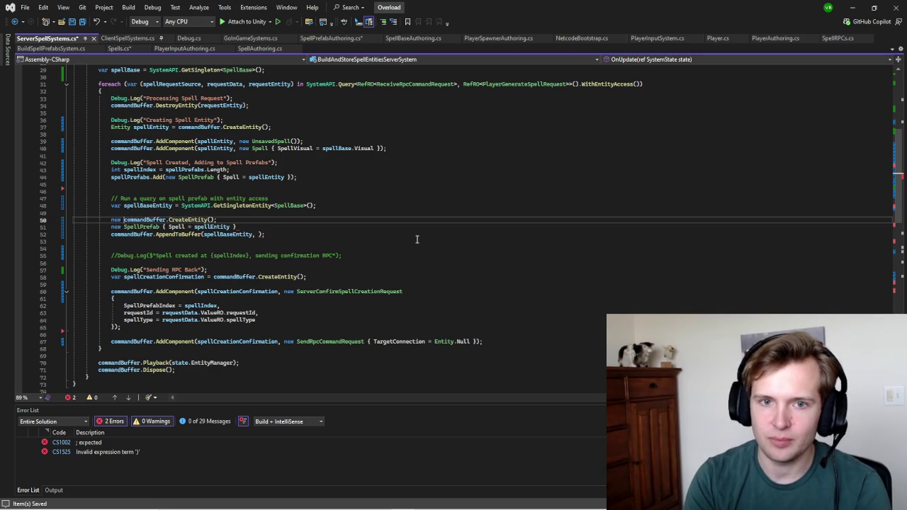
{"action": "type", "text": "var newSpel"}
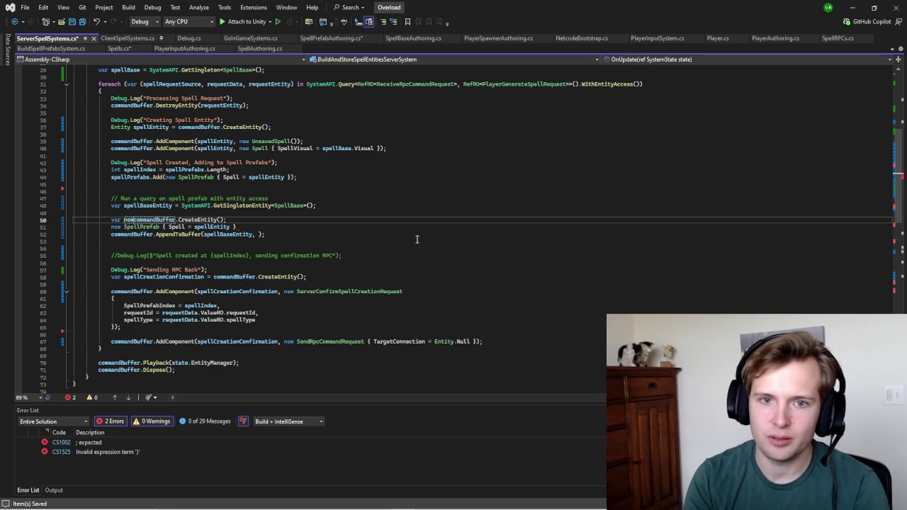
{"action": "type", "text": "l ="}
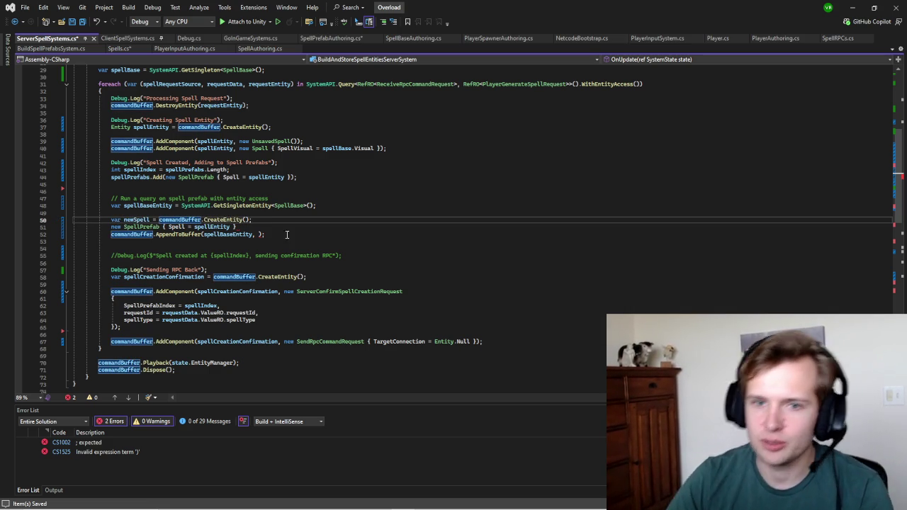
Step: Start a new commandBuffer line below the newSpell declaration
{"action": "left_click", "coordinate": [251, 227]}
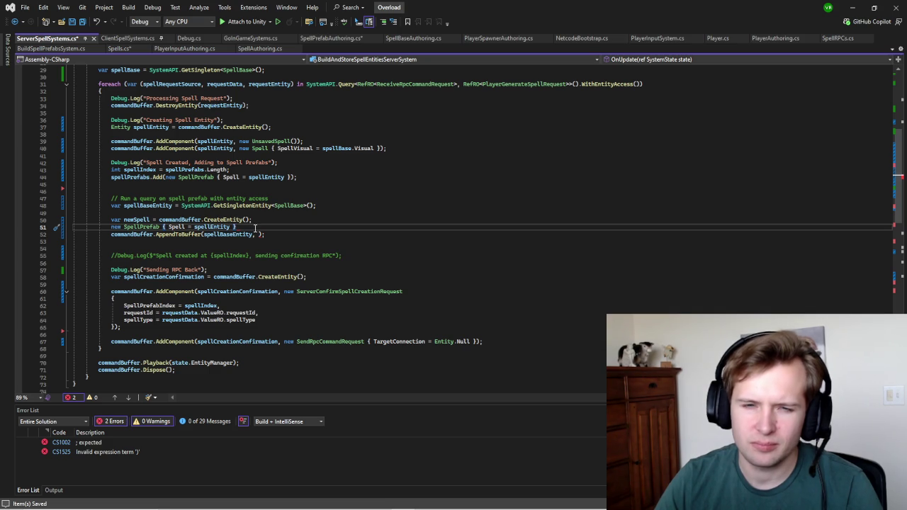
{"action": "left_click_drag", "start_coordinate": [258, 213], "coordinate": [262, 219]}
{"action": "left_click", "coordinate": [262, 219]}
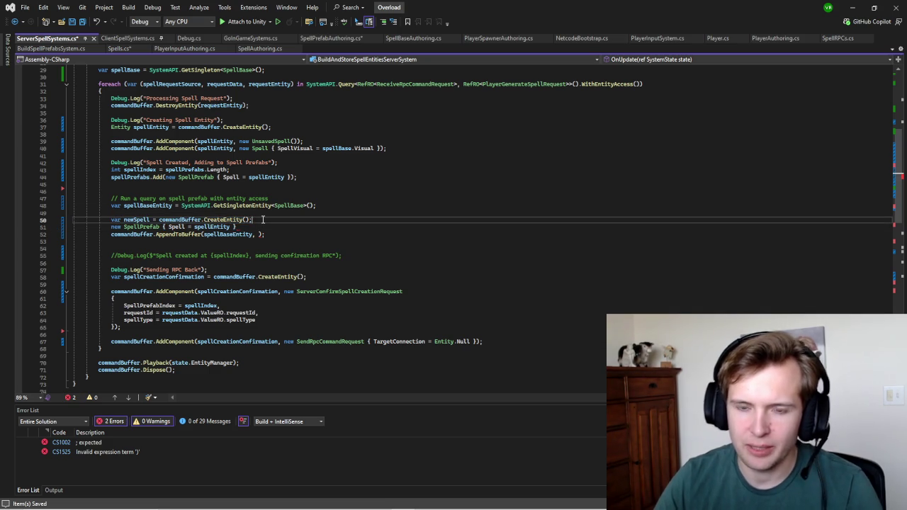
{"action": "key", "text": "Return"}
{"action": "type", "text": "command"}
{"action": "key", "text": "Tab"}
Step: Write commandBuffer.AddComponent(newSpell, new) on the new line
{"action": "type", "text": ".add("}
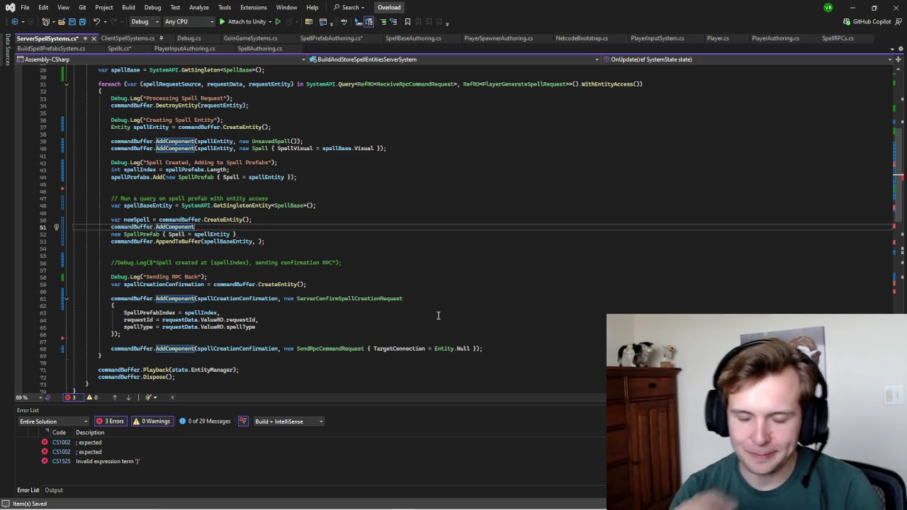
{"action": "type", "text": "("}
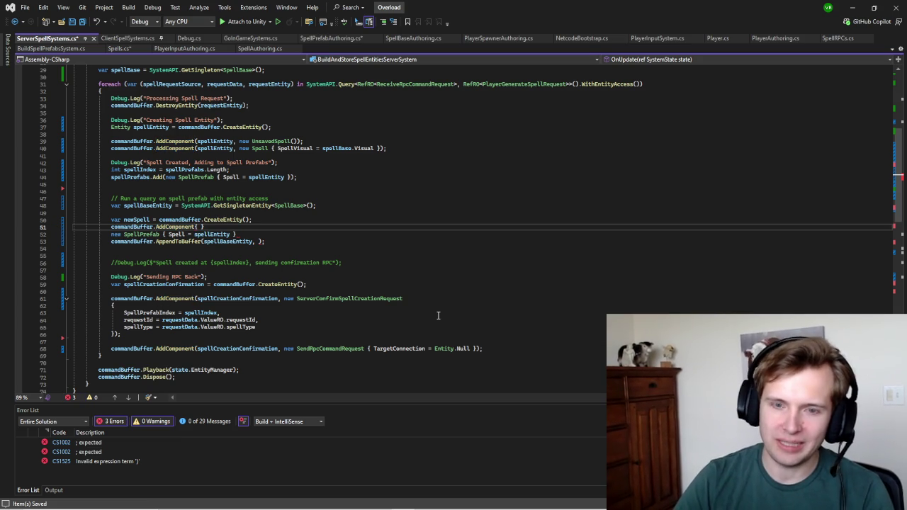
{"action": "key", "text": "Delete"}
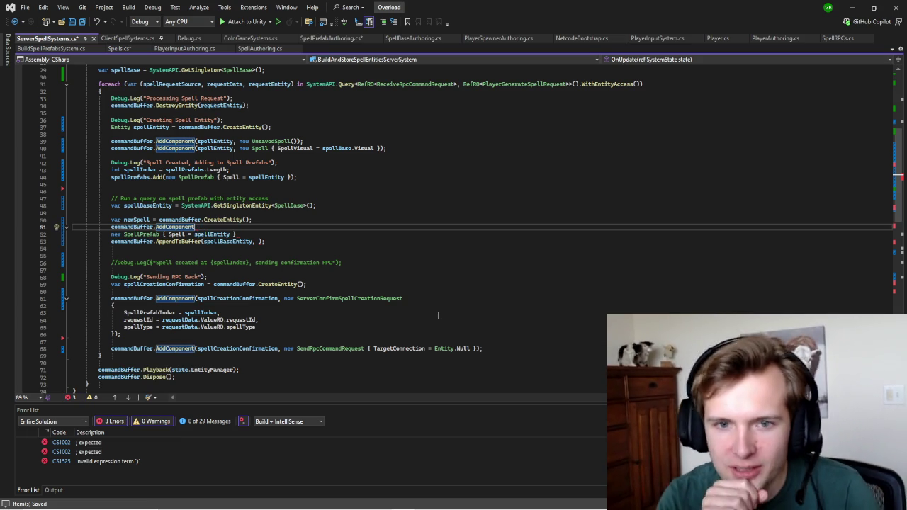
{"action": "type", "text": ")"}
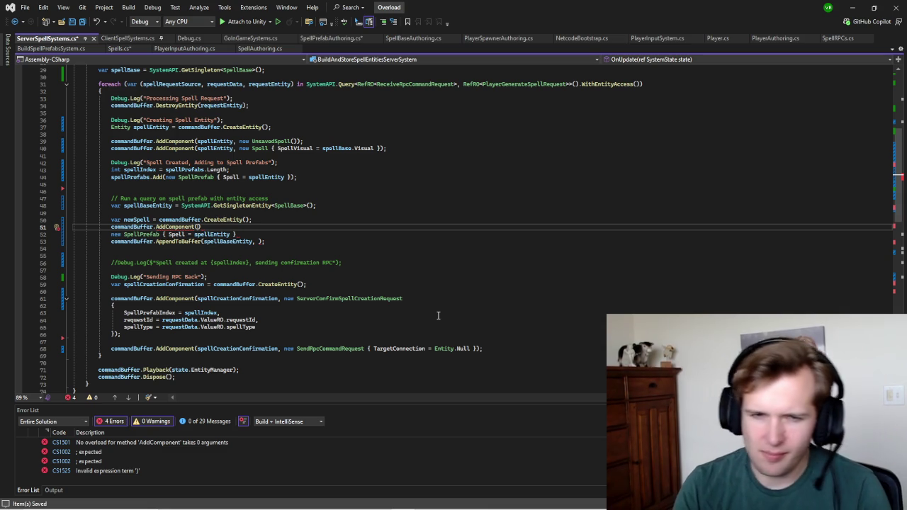
{"action": "type", "text": "new"}
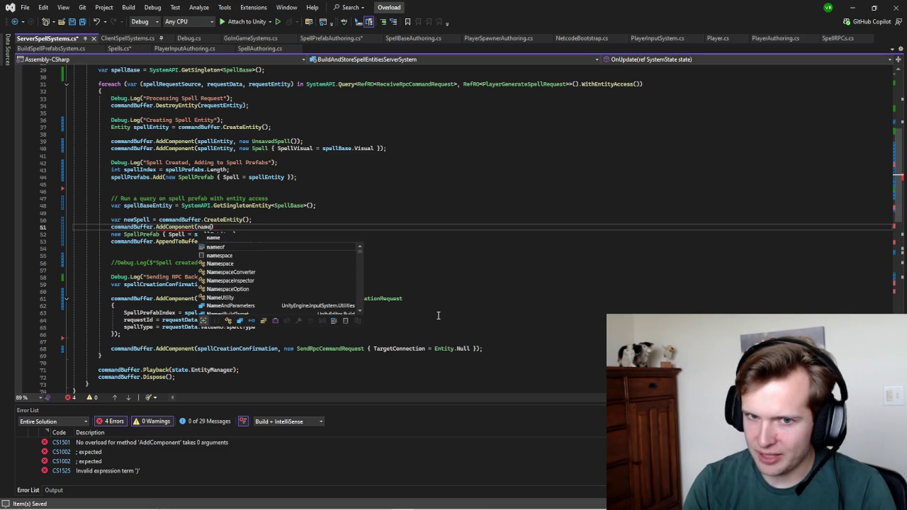
{"action": "type", "text": "Spell, new"}
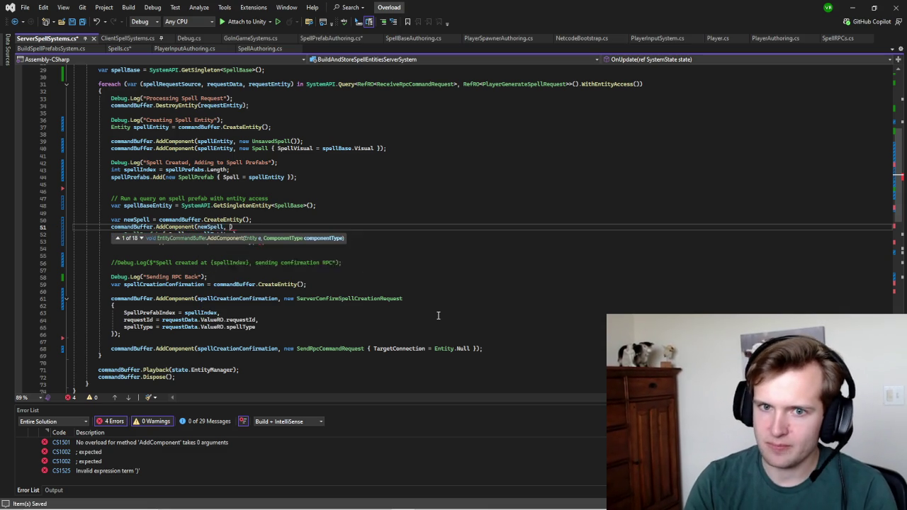
{"action": "key", "text": "Escape"}
Step: Move the SpellPrefab { Spell = spellEntity } initializer from line 52 into the call in place of new
{"action": "mouse_move", "coordinate": [236, 233]}
{"action": "left_mouse_down"}
{"action": "mouse_move", "coordinate": [95, 235]}
{"action": "mouse_move", "coordinate": [122, 237]}
{"action": "left_mouse_up"}
{"action": "key", "text": "ctrl+x"}
{"action": "double_click", "coordinate": [236, 227]}
{"action": "key", "text": "ctrl+v"}
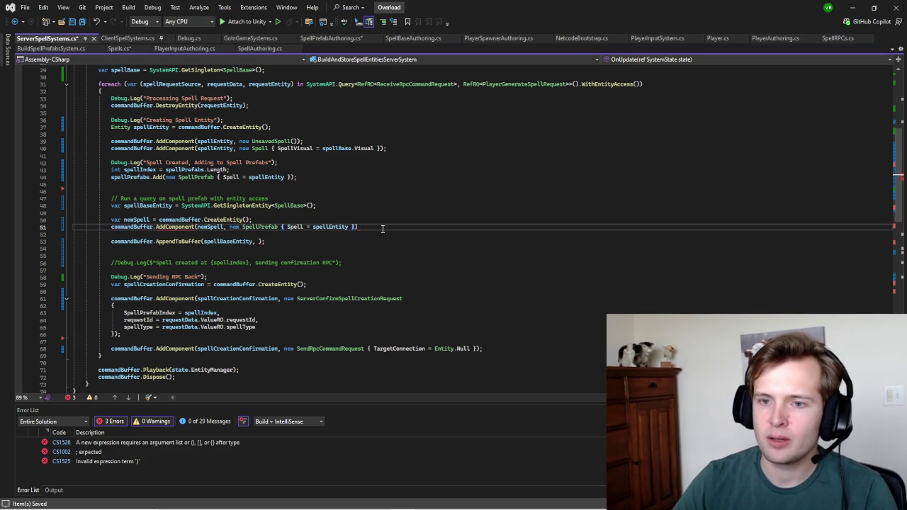
{"action": "type", "text": ";"}
{"action": "left_click", "coordinate": [391, 127]}
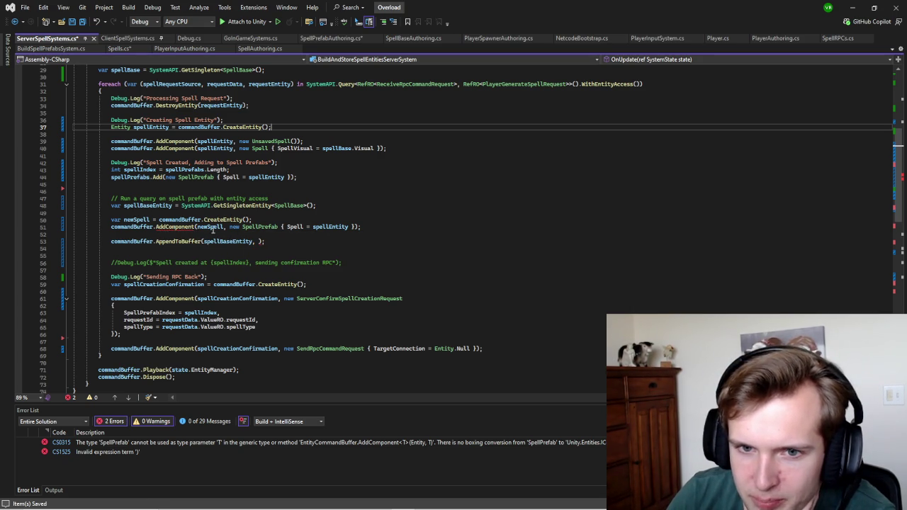
Step: Rename AddComponent to AddBuffer on line 51
{"action": "left_click", "coordinate": [162, 226]}
{"action": "left_click_drag", "start_coordinate": [164, 226], "coordinate": [195, 227]}
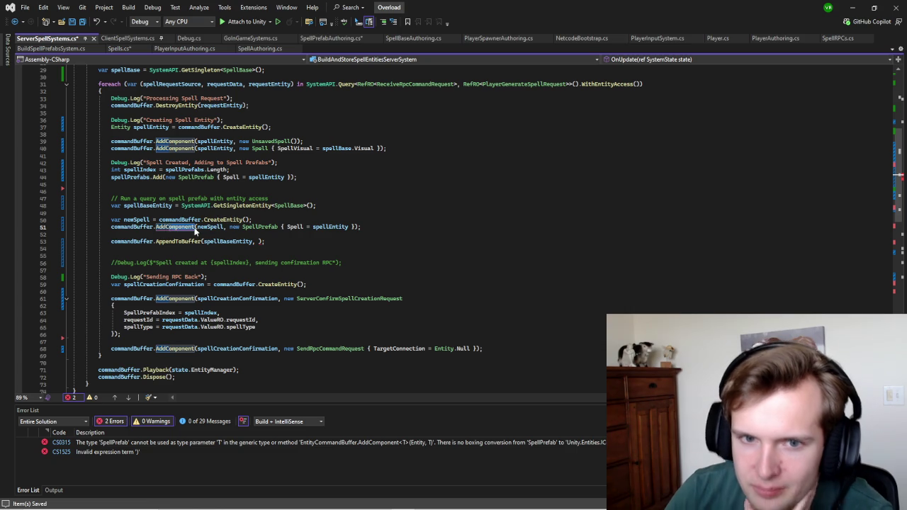
{"action": "key", "text": "BackSpace"}
{"action": "key", "text": "BackSpace"}
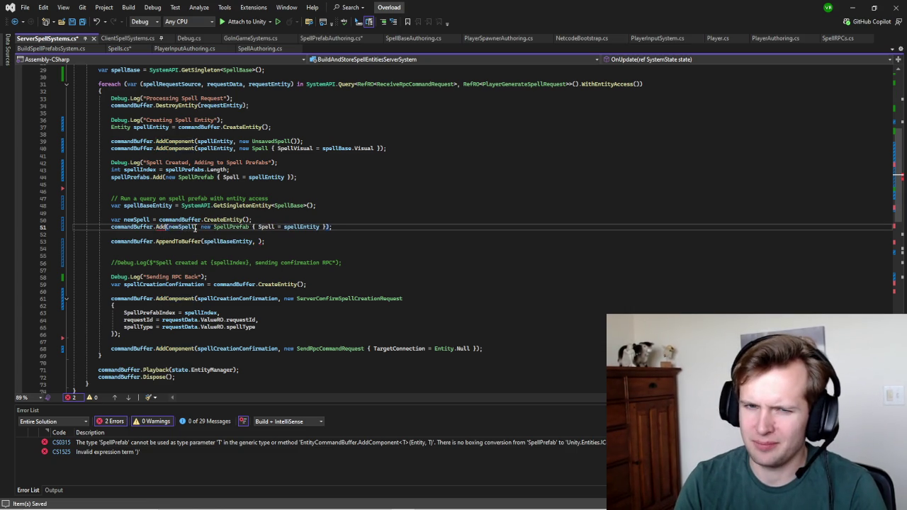
{"action": "type", "text": "Buffer"}
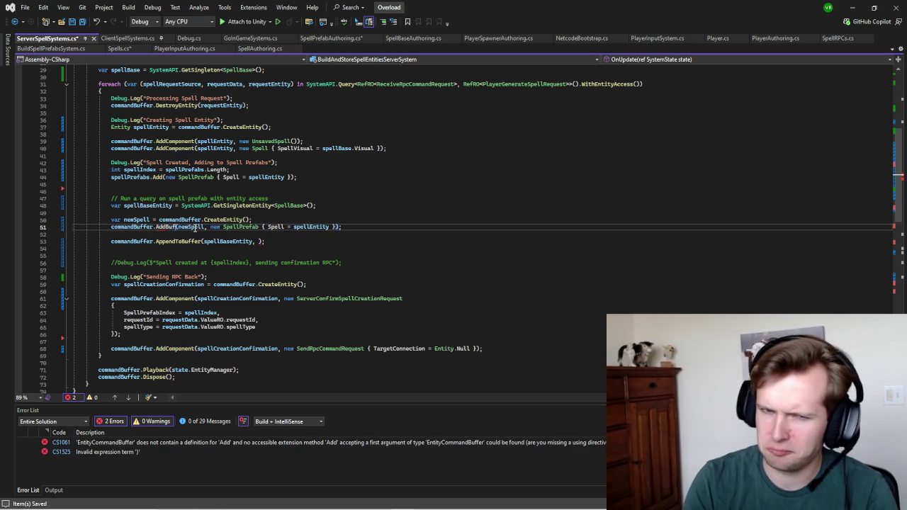
Step: Inspect the line 40 Spell call, the empty AppendToBuffer argument and AddBuffer's CS1501 error
{"action": "left_click", "coordinate": [294, 148]}
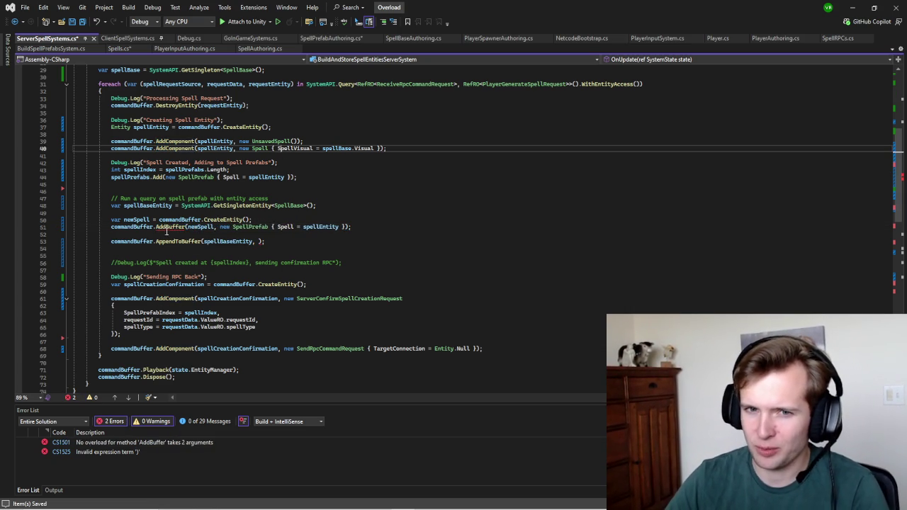
{"action": "mouse_move", "coordinate": [176, 229]}
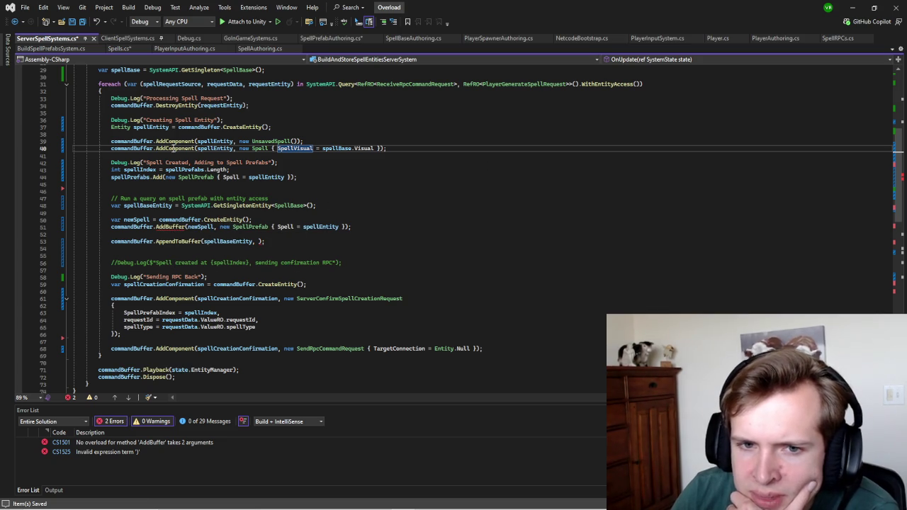
{"action": "left_click", "coordinate": [258, 241]}
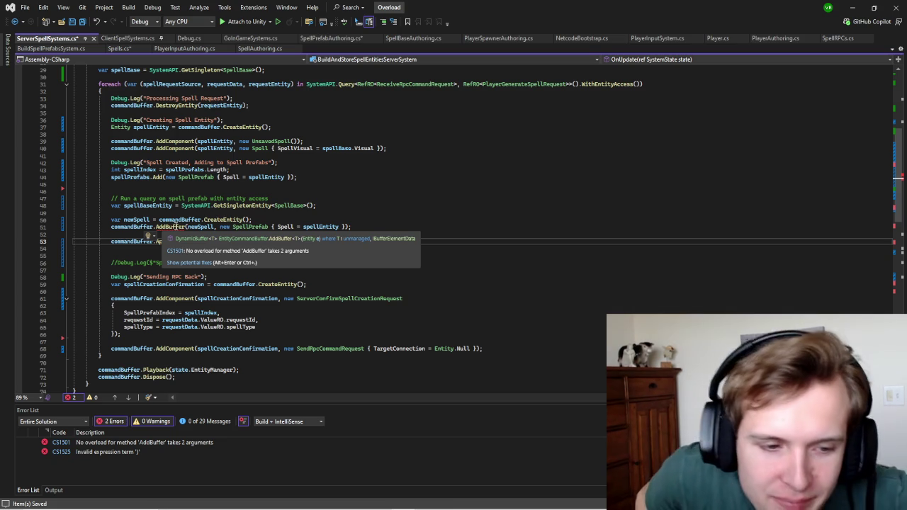
{"action": "left_click", "coordinate": [369, 213]}
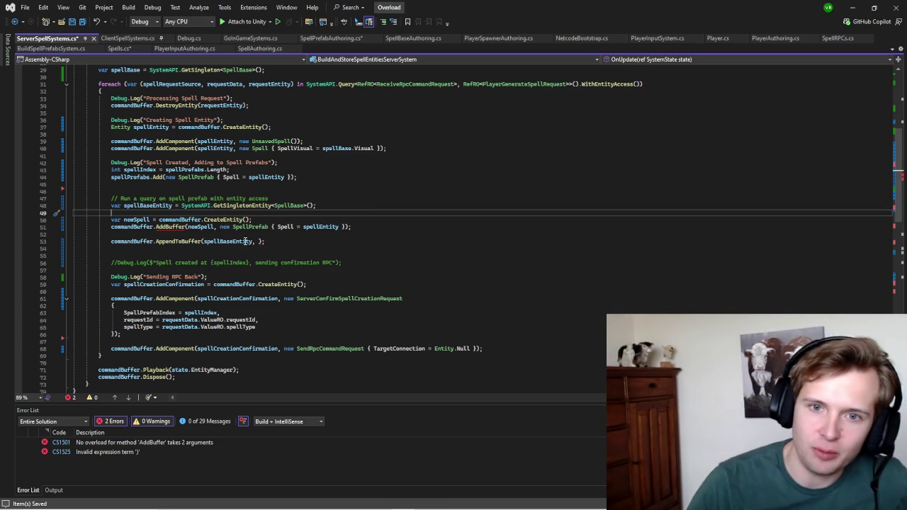
{"action": "left_click", "coordinate": [260, 242]}
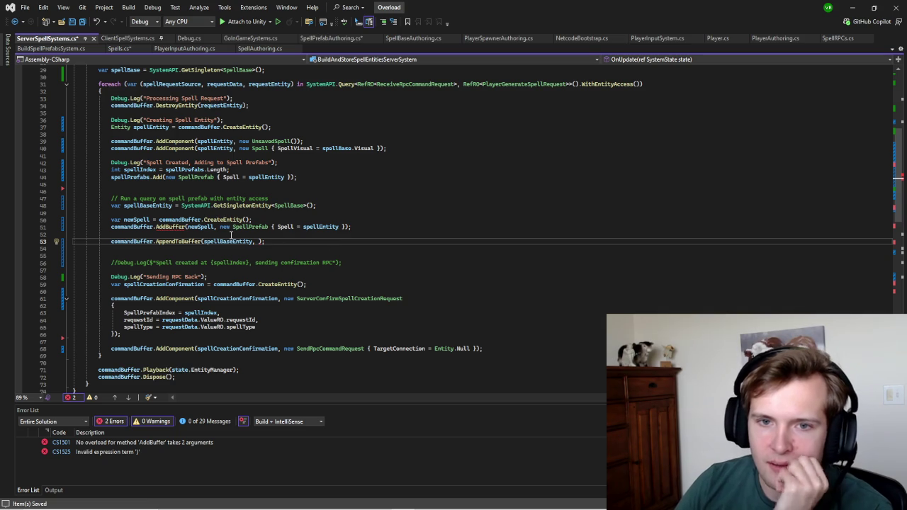
{"action": "mouse_move", "coordinate": [172, 230]}
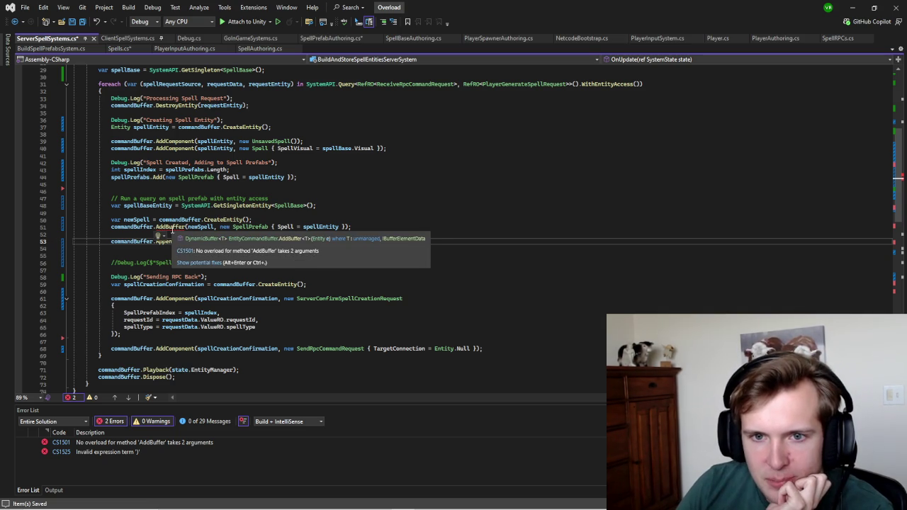
{"action": "left_click", "coordinate": [185, 227]}
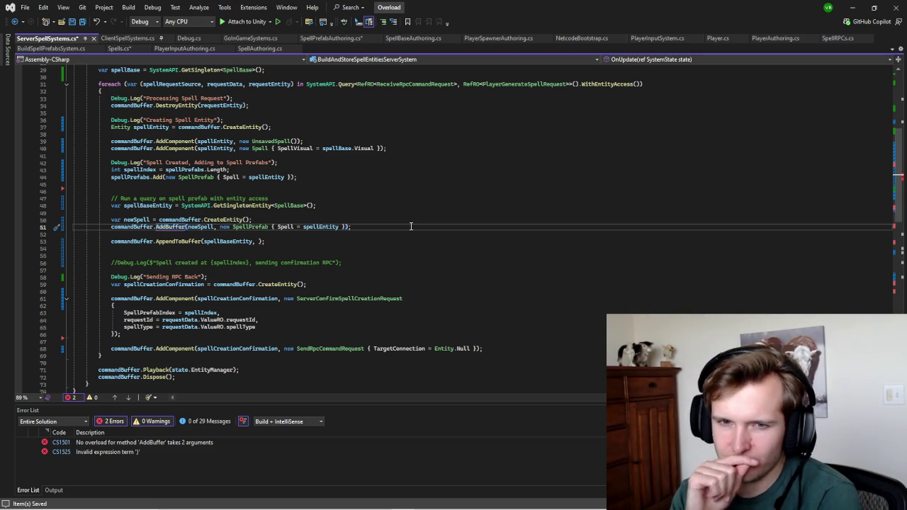
Step: Make line 51 call AddBuffer<SpellPrefab>, then select its SpellPrefab initializer argument
{"action": "type", "text": "<>"}
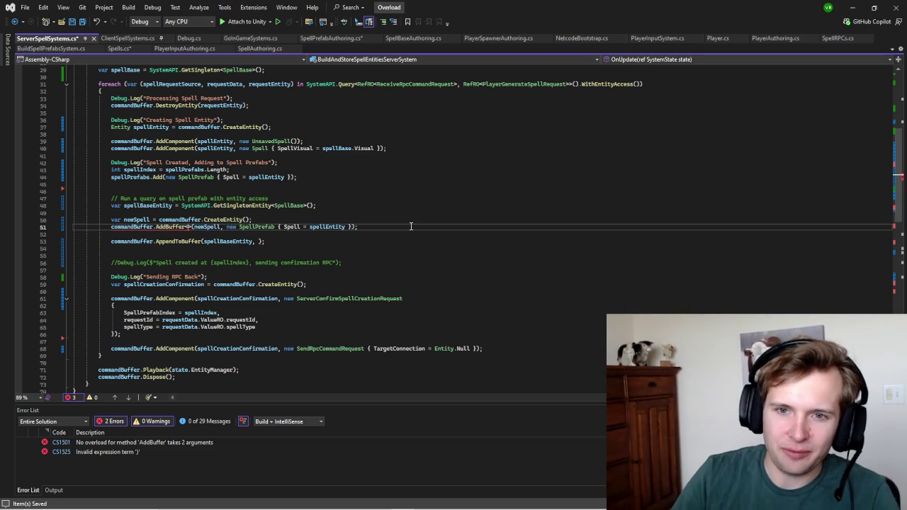
{"action": "type", "text": "SpellPref"}
{"action": "key", "text": "Tab"}
{"action": "double_click", "coordinate": [356, 228]}
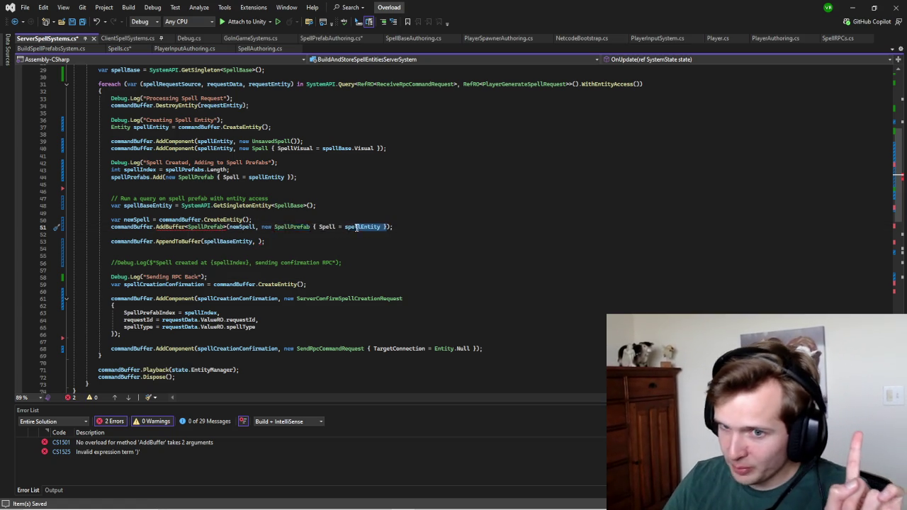
{"action": "key", "text": "ctrl+shift+Left"}
{"action": "key", "text": "ctrl+shift+Left"}
{"action": "key", "text": "ctrl+shift+Left"}
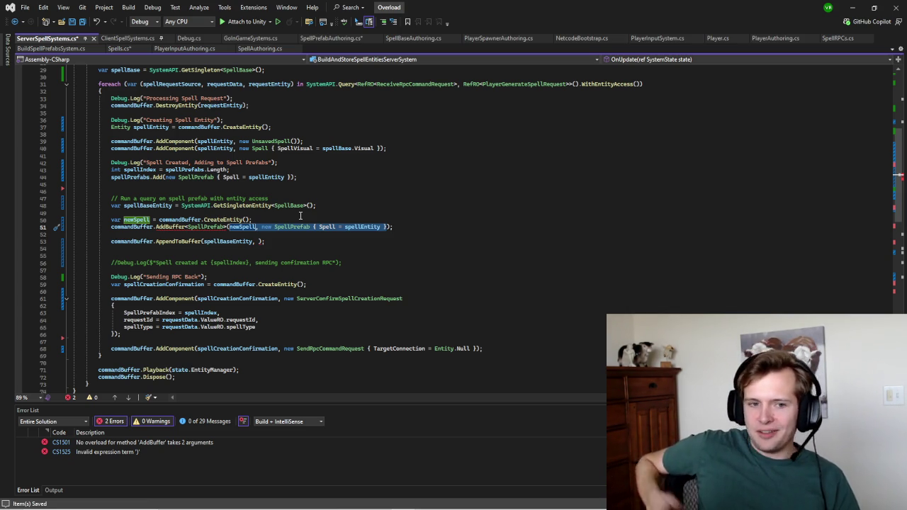
{"action": "left_click", "coordinate": [380, 224]}
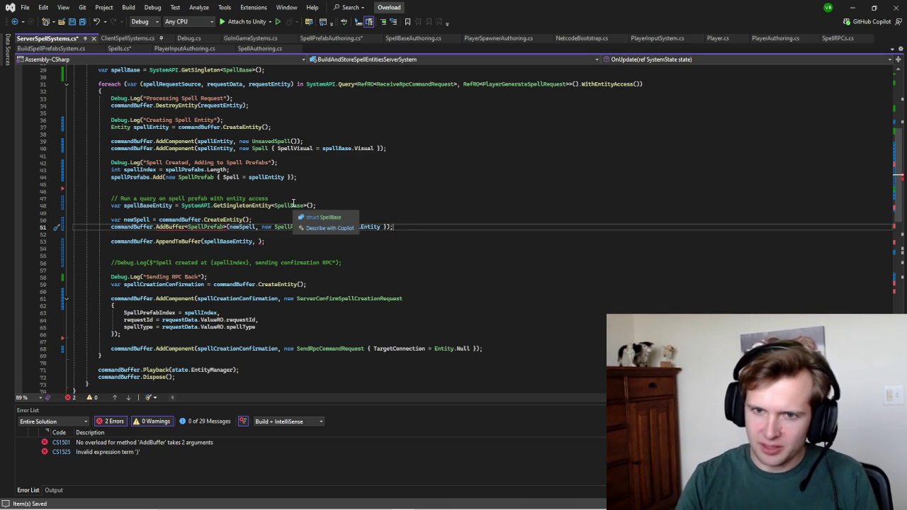
{"action": "left_click_drag", "start_coordinate": [389, 226], "coordinate": [266, 227]}
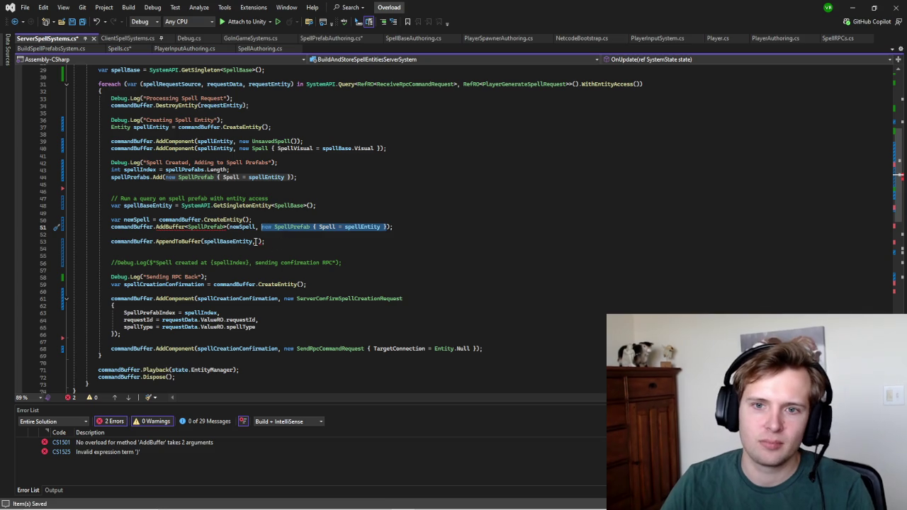
Step: Put new SpellPrefab { Spell = spellEntity } into AppendToBuffer and remove it from AddBuffer
{"action": "left_click", "coordinate": [257, 241]}
{"action": "key", "text": "ctrl+v"}
{"action": "key", "text": "Down"}
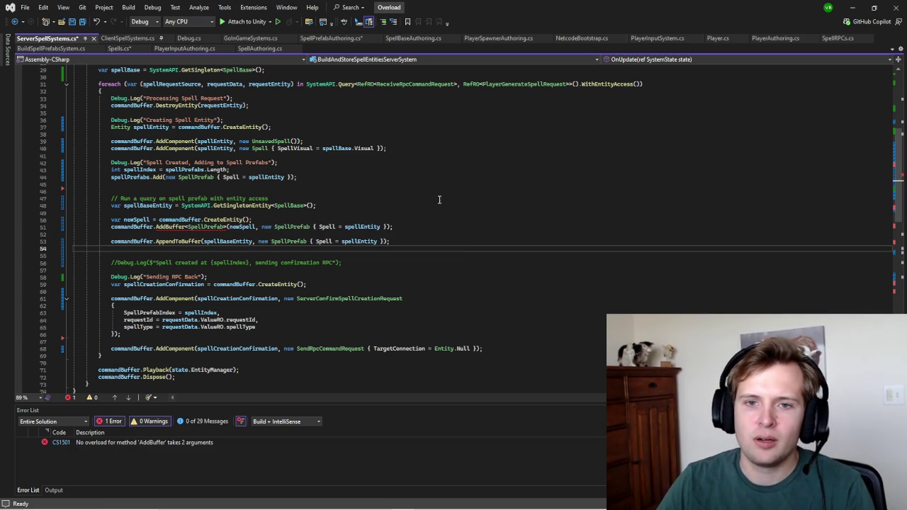
{"action": "left_click_drag", "start_coordinate": [261, 227], "coordinate": [383, 226]}
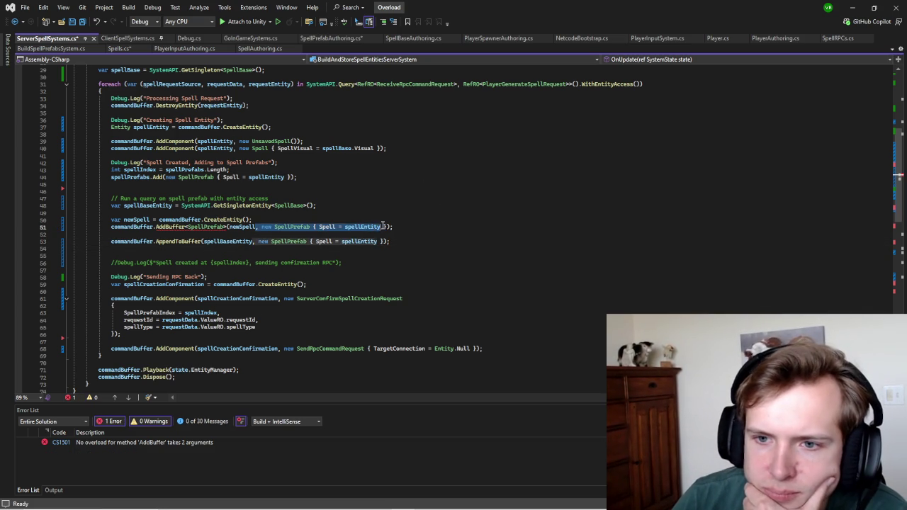
{"action": "key", "text": "BackSpace"}
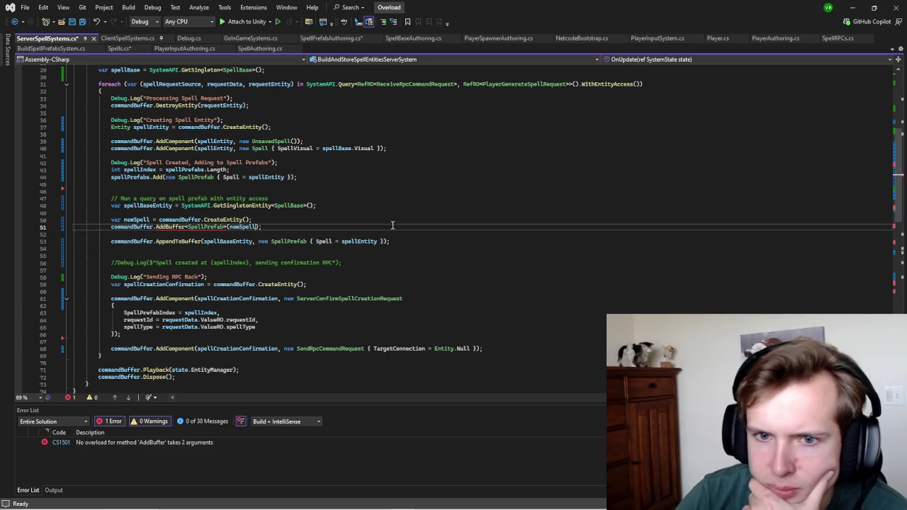
{"action": "left_click", "coordinate": [387, 185]}
Step: Delete the newSpell creation and AddBuffer lines 49–52
{"action": "left_click", "coordinate": [276, 227]}
{"action": "key", "text": "Return"}
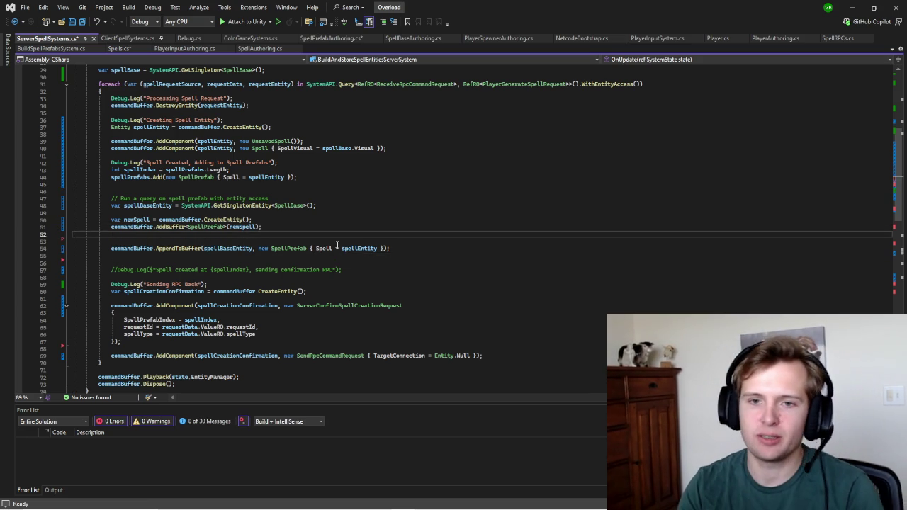
{"action": "type", "text": "new."}
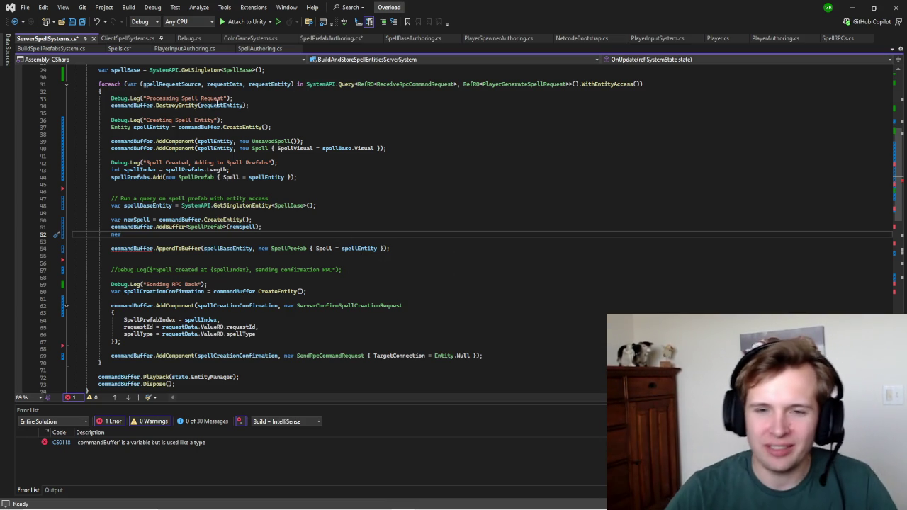
{"action": "left_click", "coordinate": [216, 211], "text": "shift"}
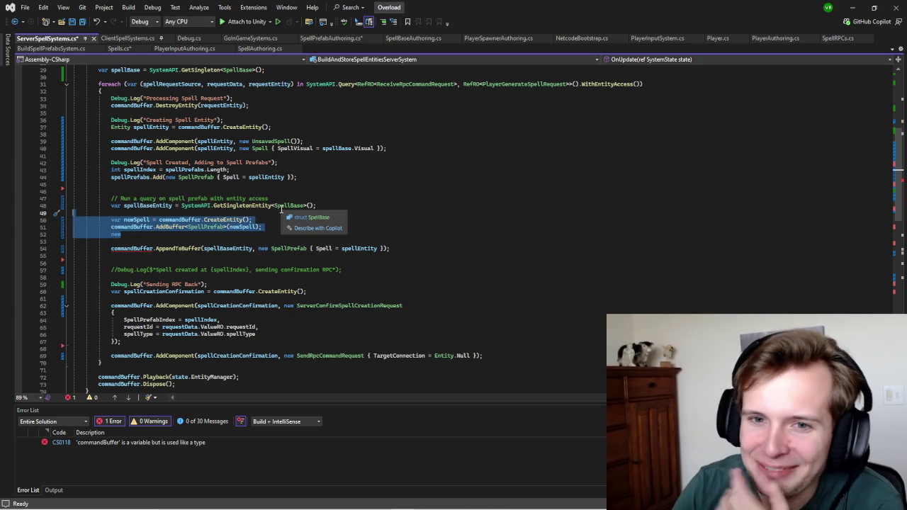
{"action": "key", "text": "BackSpace"}
{"action": "key", "text": "BackSpace"}
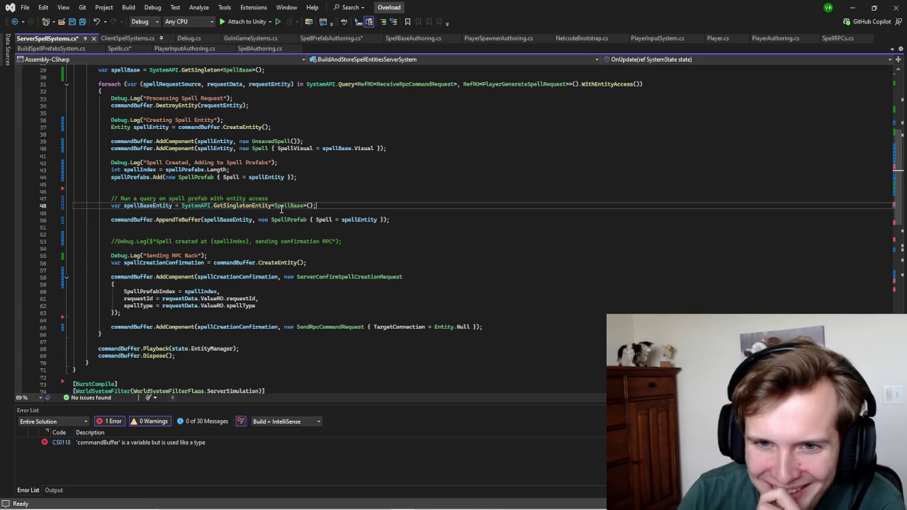
Step: Review the cleaned code appending spellEntity's SpellPrefab to spellBaseEntity, now with no issues
{"action": "left_click", "coordinate": [291, 199]}
{"action": "left_click", "coordinate": [347, 205]}
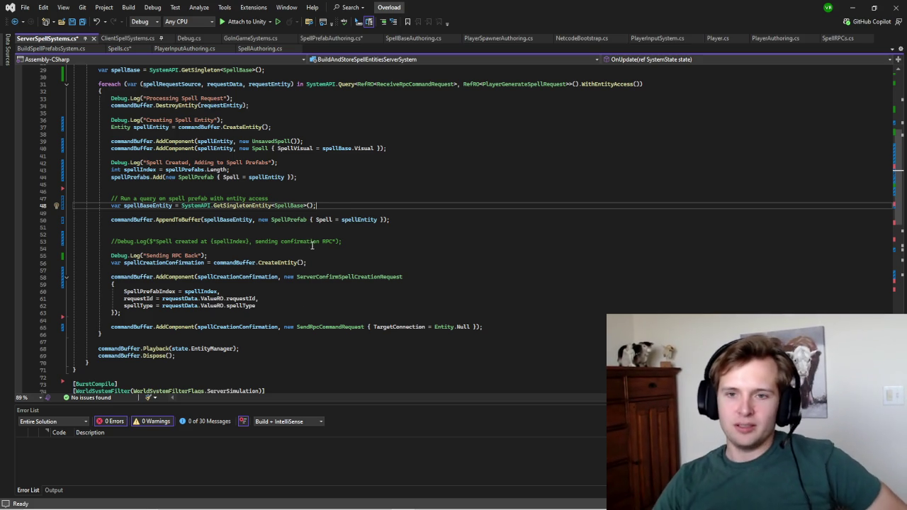
{"action": "scroll", "coordinate": [316, 263], "scroll_direction": "down", "scroll_amount": 20}
{"action": "scroll", "coordinate": [316, 267], "scroll_direction": "up", "scroll_amount": 6}
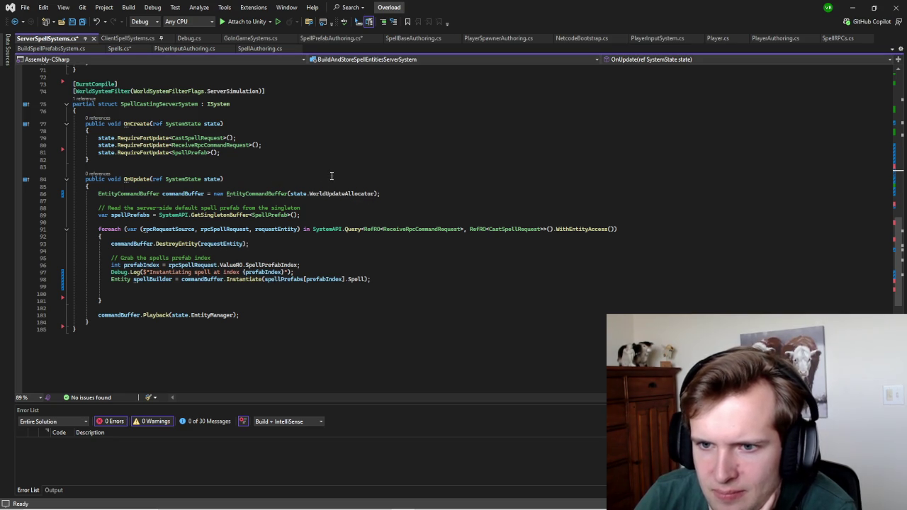
{"action": "scroll", "coordinate": [333, 209], "scroll_direction": "up", "scroll_amount": 9}
{"action": "scroll", "coordinate": [341, 219], "scroll_direction": "up", "scroll_amount": 11}
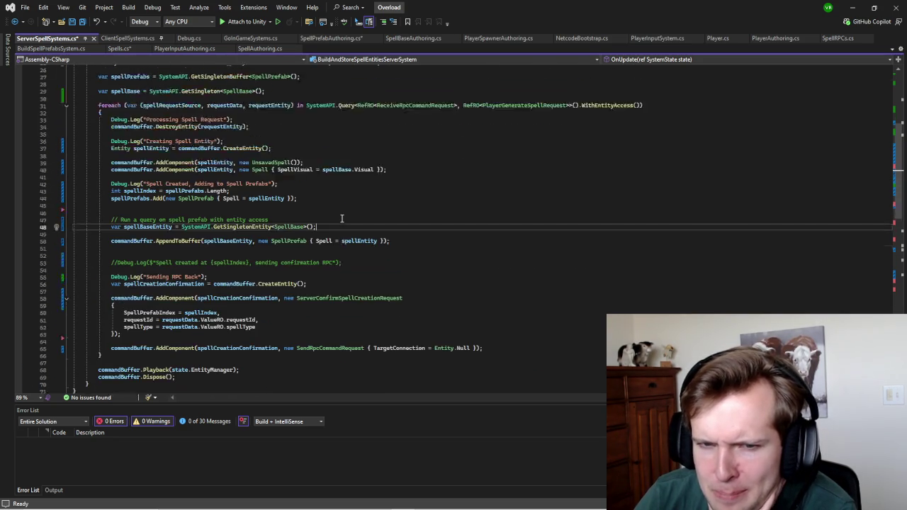
{"action": "scroll", "coordinate": [341, 219], "scroll_direction": "up", "scroll_amount": 4}
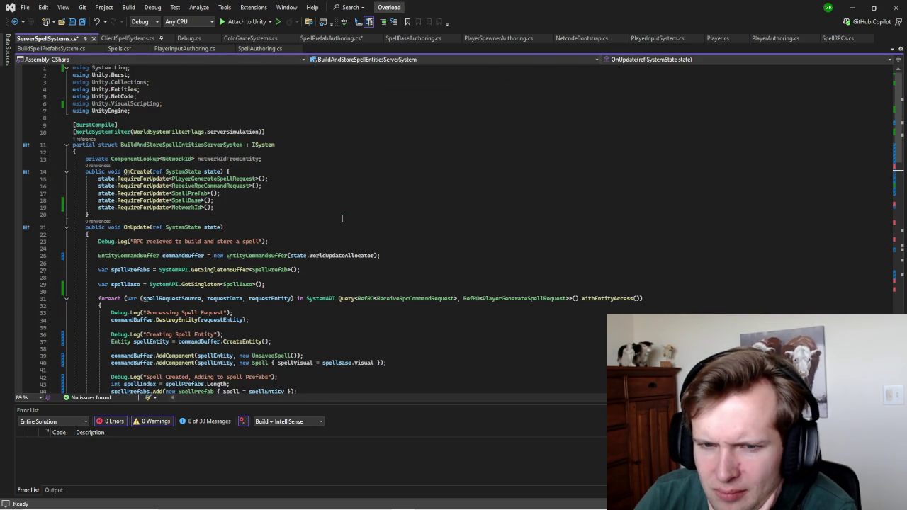
{"action": "mouse_move", "coordinate": [171, 503]}
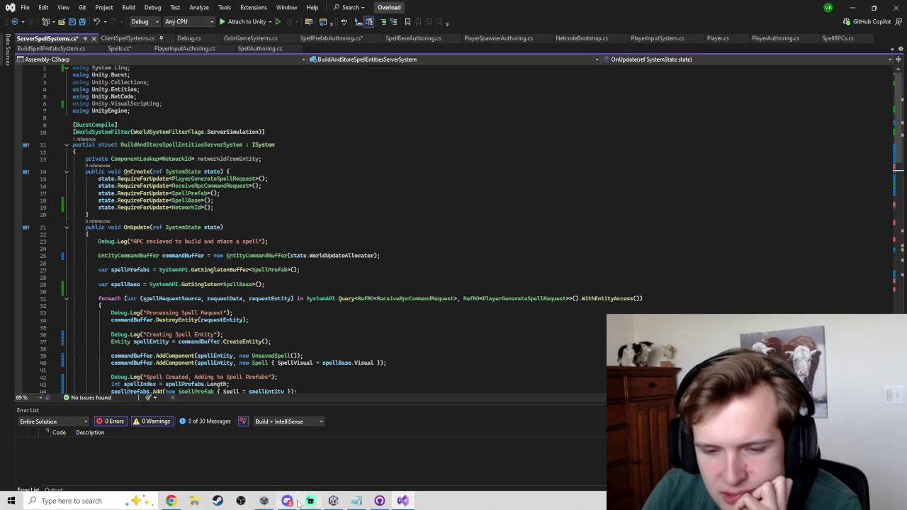
Step: Lower the Scene/Console splitter in Unity to enlarge the Scene view, then return to Visual Studio
{"action": "left_click", "coordinate": [357, 500]}
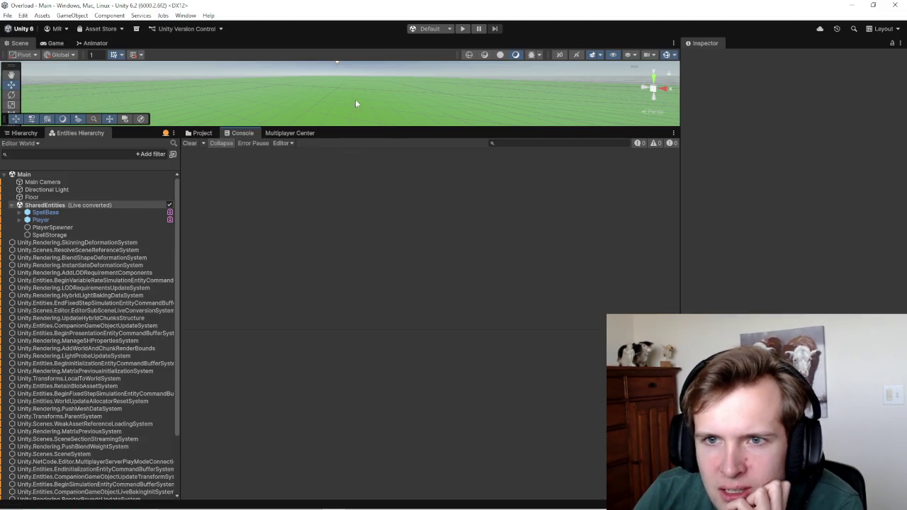
{"action": "left_click_drag", "start_coordinate": [237, 127], "coordinate": [236, 163]}
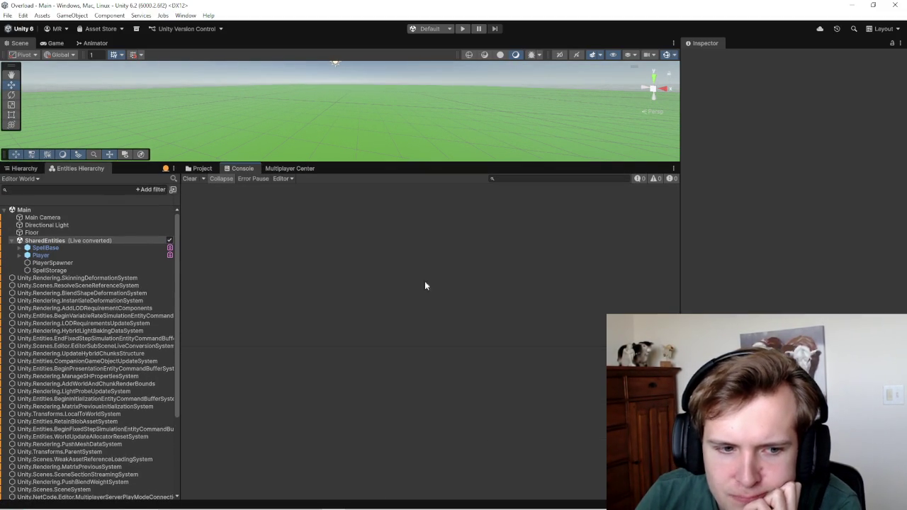
{"action": "mouse_move", "coordinate": [446, 506]}
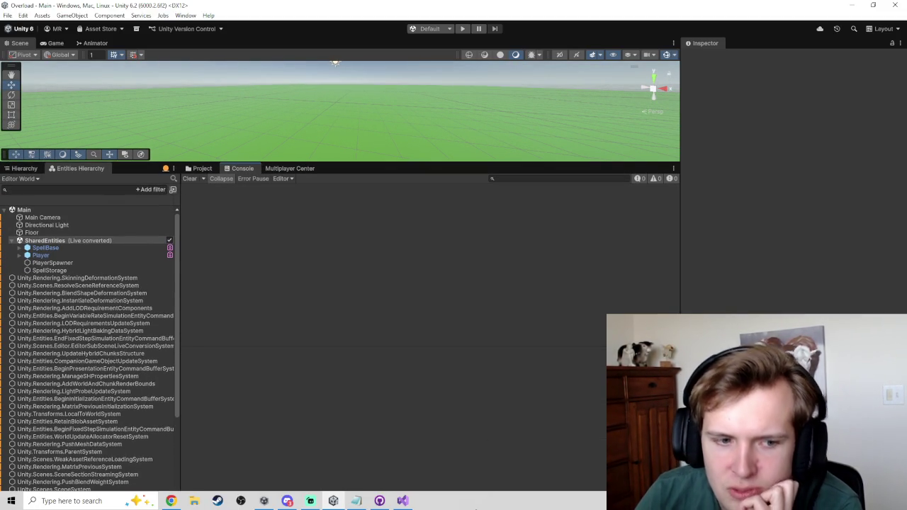
{"action": "left_click", "coordinate": [402, 501]}
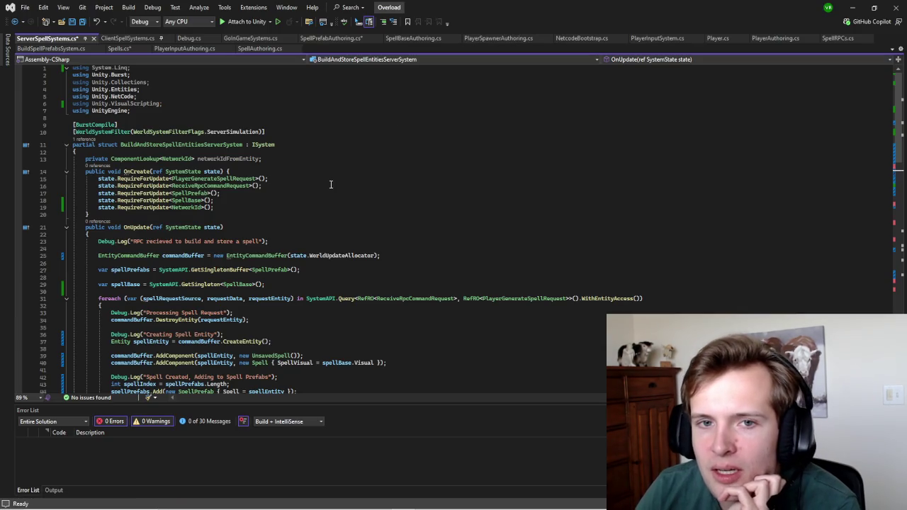
Step: Switch from PlayerAuthoring.cs to Spells.cs and save it
{"action": "left_click", "coordinate": [787, 38]}
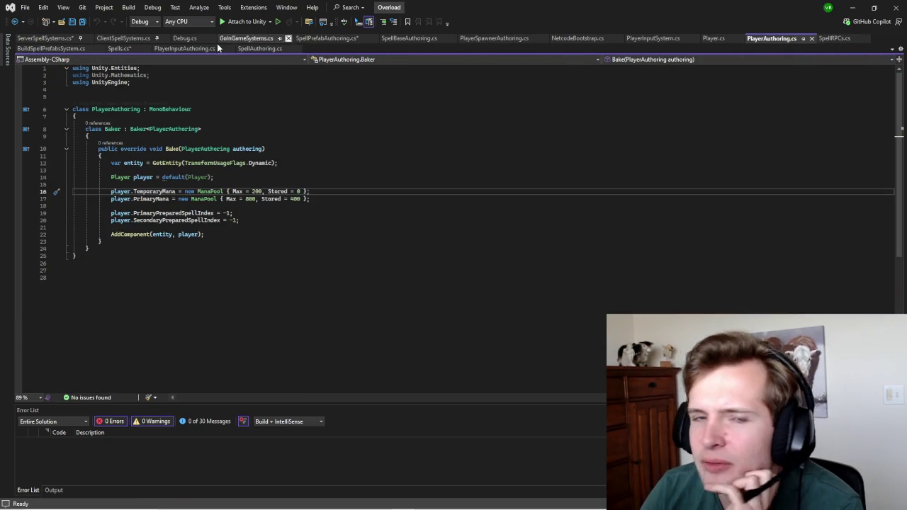
{"action": "left_click", "coordinate": [130, 49]}
{"action": "left_click", "coordinate": [286, 179]}
{"action": "key", "text": "ctrl+s"}
Step: Inspect the SpellType enum and the SpellPrefab buffer element struct in Spells.cs
{"action": "left_click", "coordinate": [277, 133]}
{"action": "left_click", "coordinate": [139, 242]}
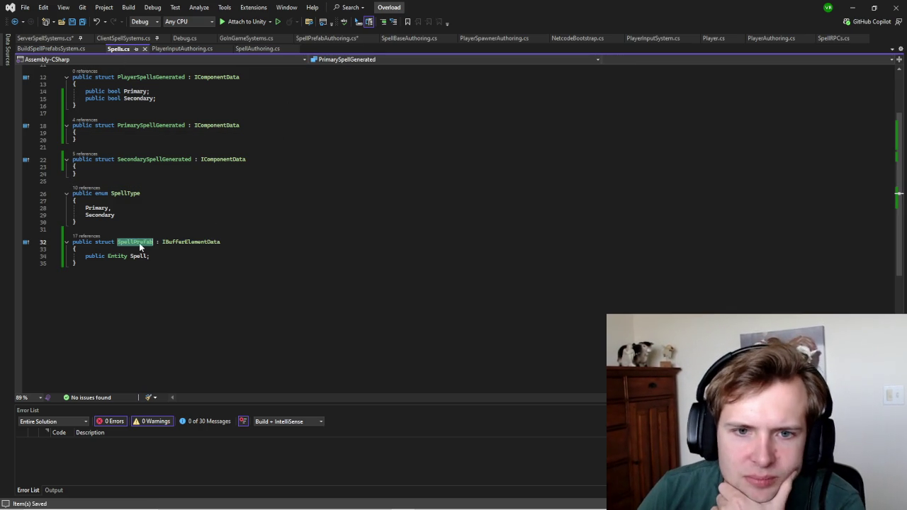
{"action": "left_click", "coordinate": [284, 214]}
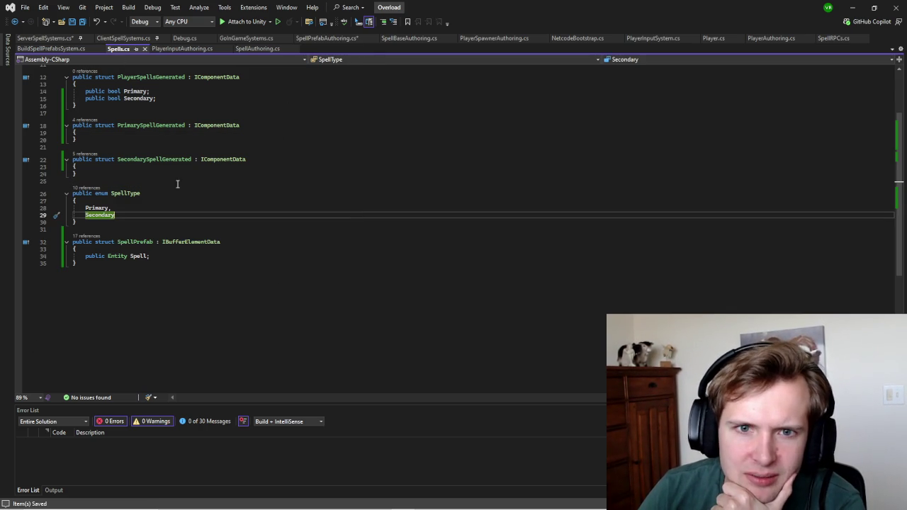
{"action": "left_click", "coordinate": [111, 286]}
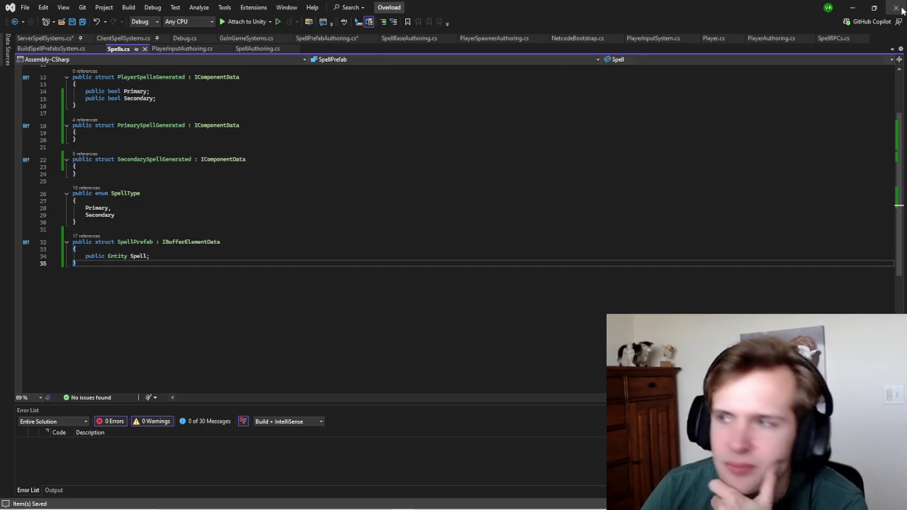
Step: Show SpellBase's authoring components in Unity's Inspector and read the full CS0101 duplicate SpellPrefab error
{"action": "left_click", "coordinate": [333, 500]}
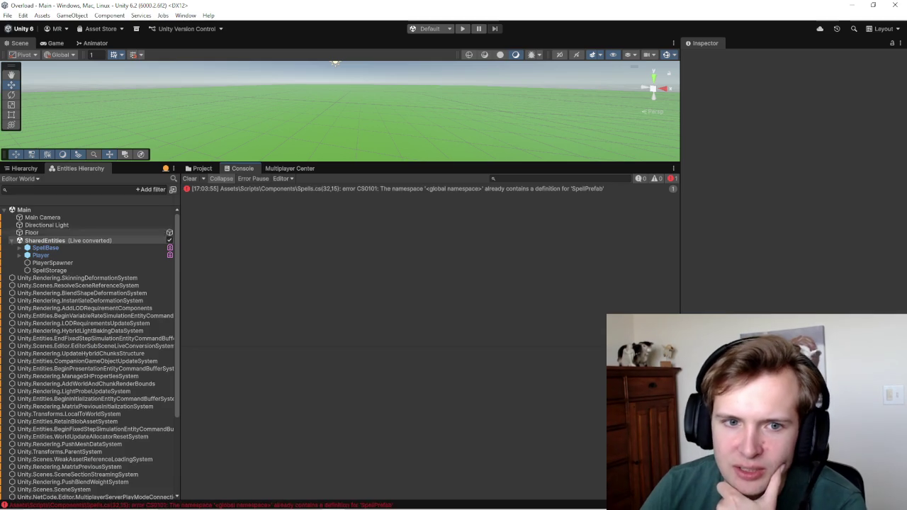
{"action": "left_click", "coordinate": [41, 247]}
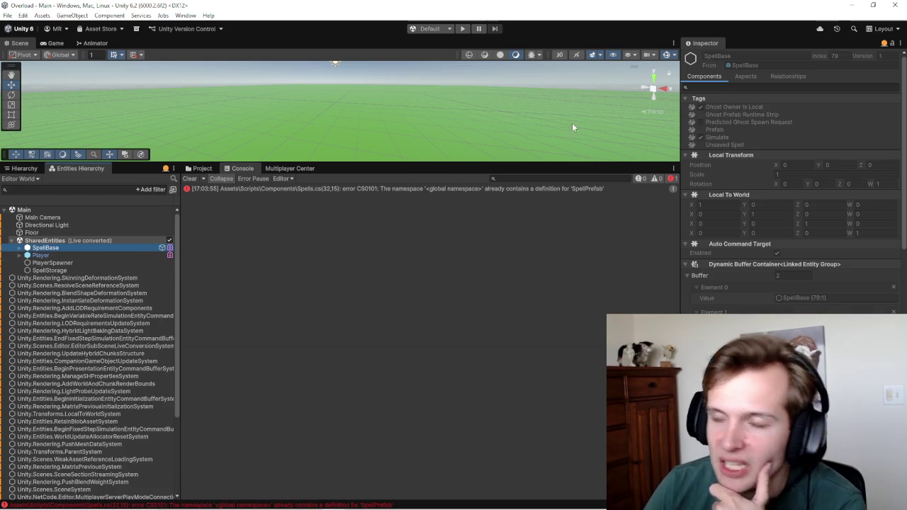
{"action": "scroll", "coordinate": [750, 128], "scroll_direction": "down", "scroll_amount": 3}
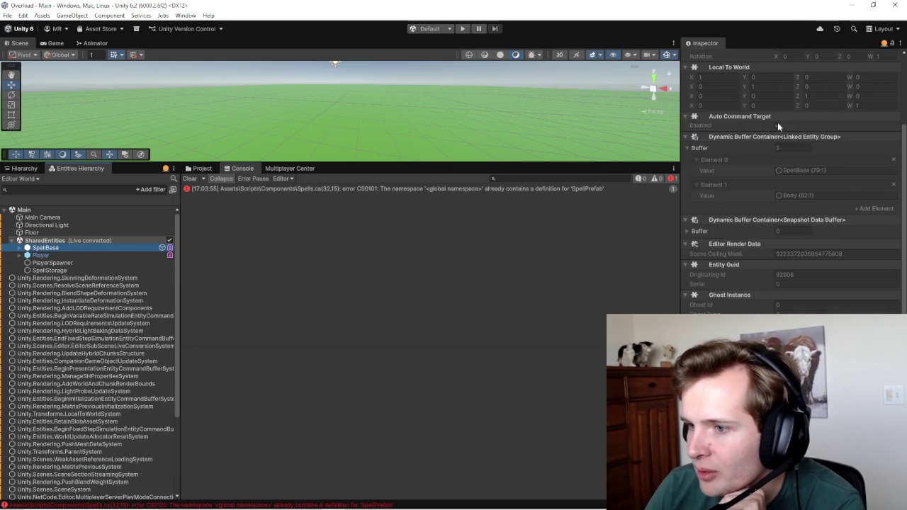
{"action": "scroll", "coordinate": [751, 128], "scroll_direction": "up", "scroll_amount": 2}
{"action": "left_click", "coordinate": [891, 43]}
{"action": "left_click", "coordinate": [840, 66]}
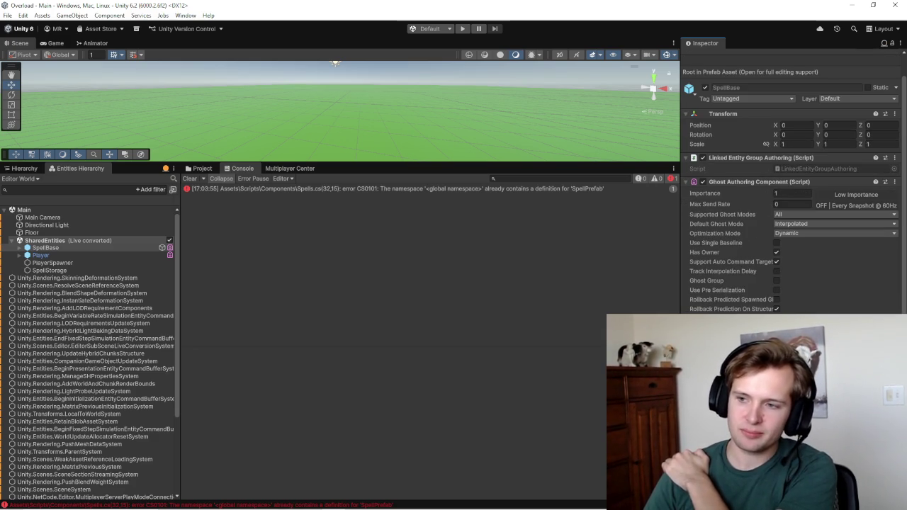
{"action": "left_click", "coordinate": [389, 190]}
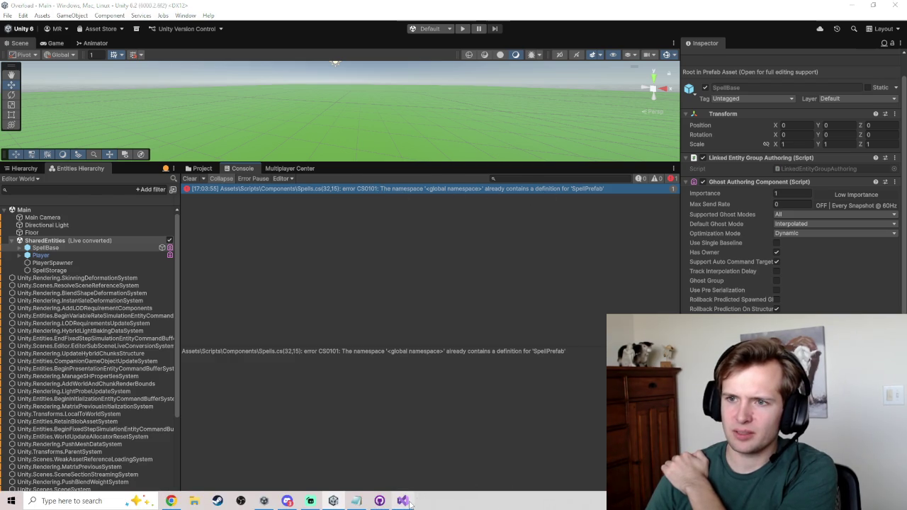
{"action": "left_click", "coordinate": [402, 500]}
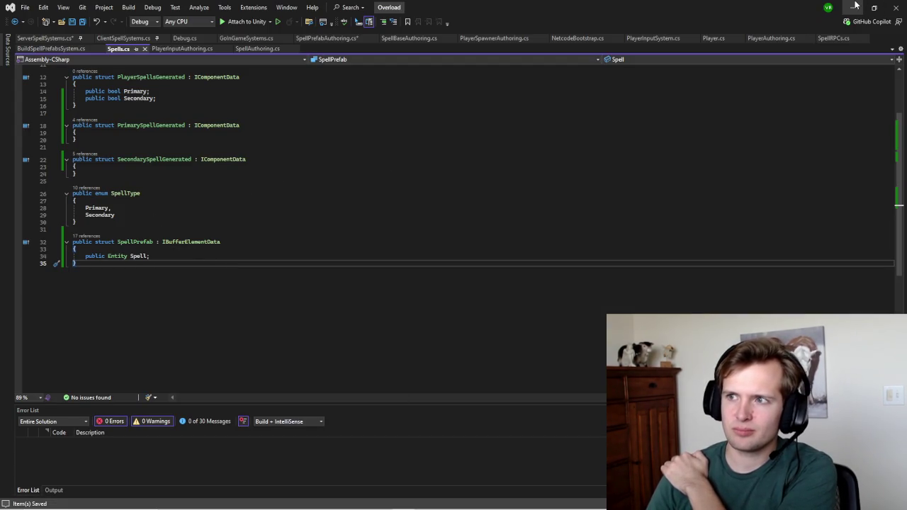
Step: Delete the blank lines above the class in SpellPrefabAuthoring.cs, save, and switch to Unity
{"action": "left_click", "coordinate": [168, 237]}
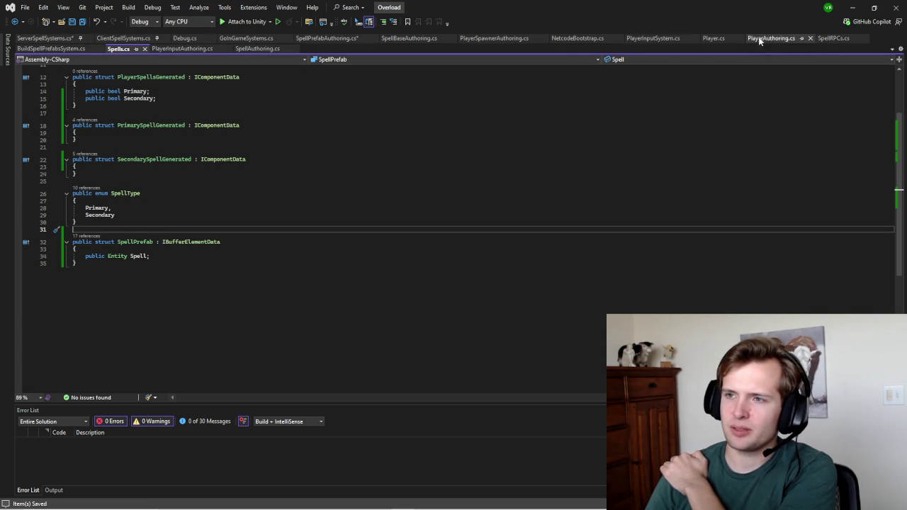
{"action": "left_click", "coordinate": [306, 38]}
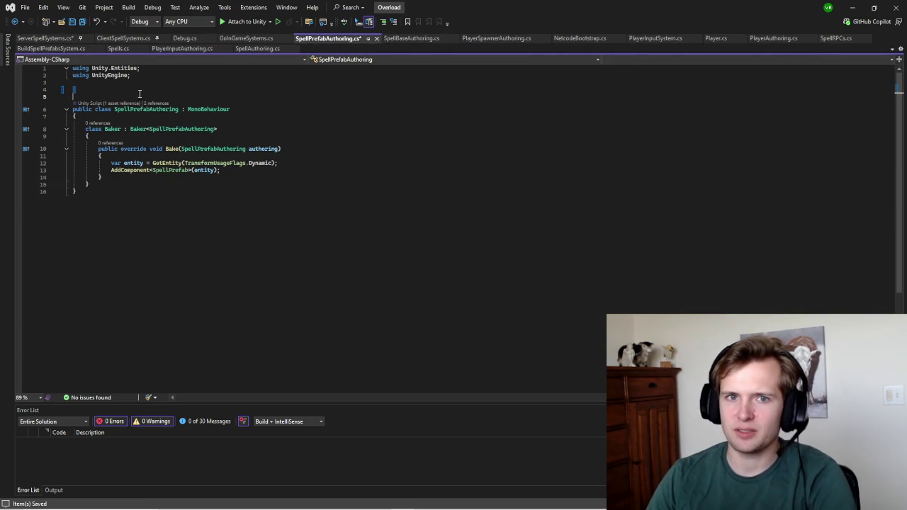
{"action": "key", "text": "BackSpace"}
{"action": "key", "text": "BackSpace"}
{"action": "left_click", "coordinate": [348, 146]}
{"action": "left_click", "coordinate": [536, 175]}
{"action": "key", "text": "alt+Tab"}
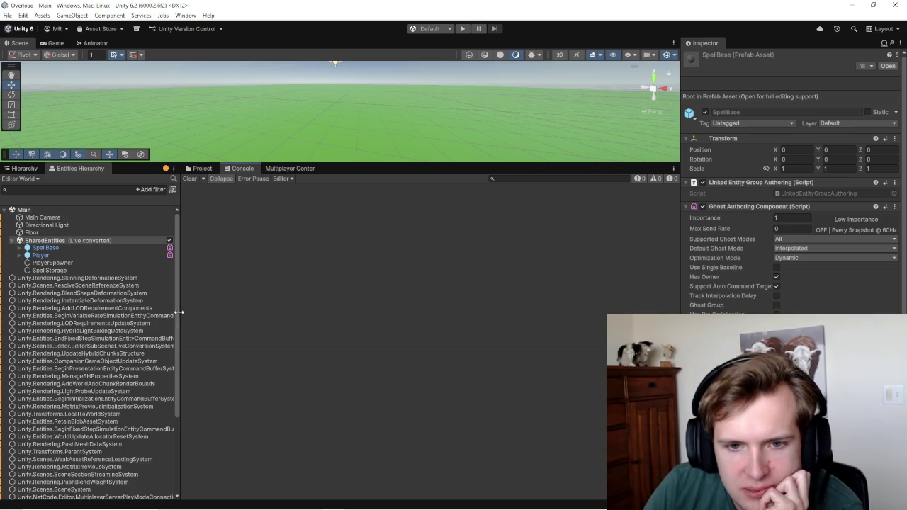
Step: Select PlayerSpawner, then SpellStorage, confirm Base Spell is SpellBase, and return to Visual Studio
{"action": "scroll", "coordinate": [786, 184], "scroll_direction": "down", "scroll_amount": 1}
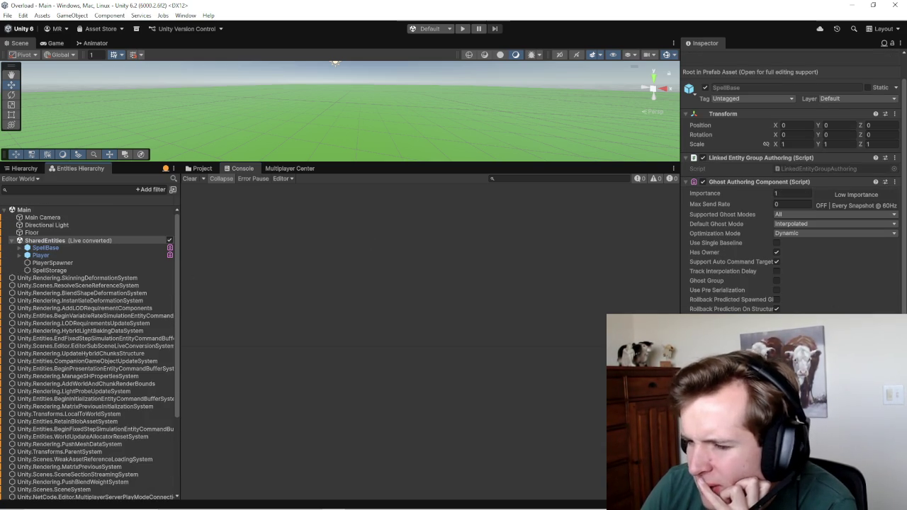
{"action": "scroll", "coordinate": [786, 184], "scroll_direction": "up", "scroll_amount": 1}
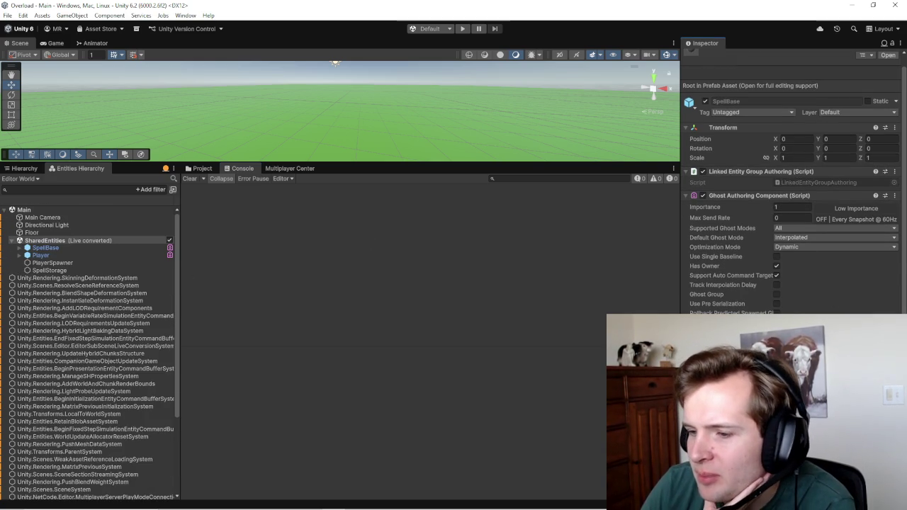
{"action": "scroll", "coordinate": [787, 185], "scroll_direction": "down", "scroll_amount": 1}
{"action": "scroll", "coordinate": [786, 184], "scroll_direction": "up", "scroll_amount": 2}
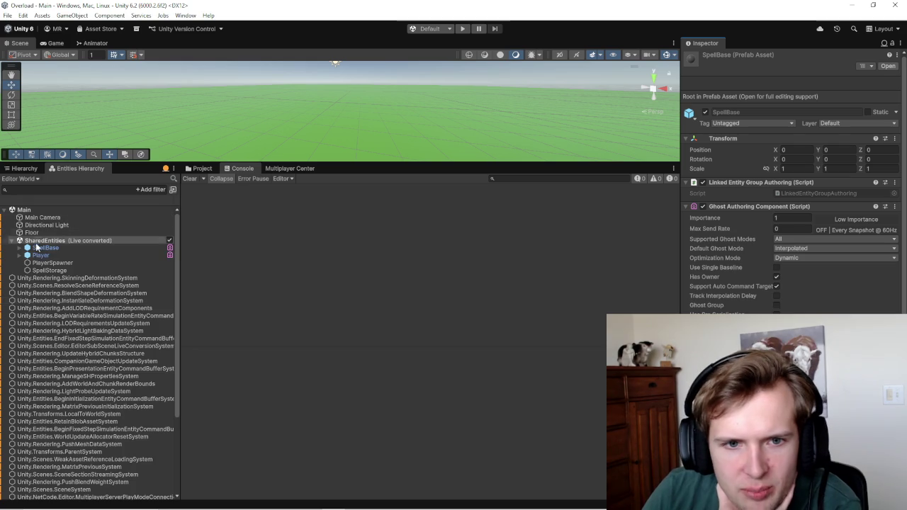
{"action": "left_click", "coordinate": [47, 263]}
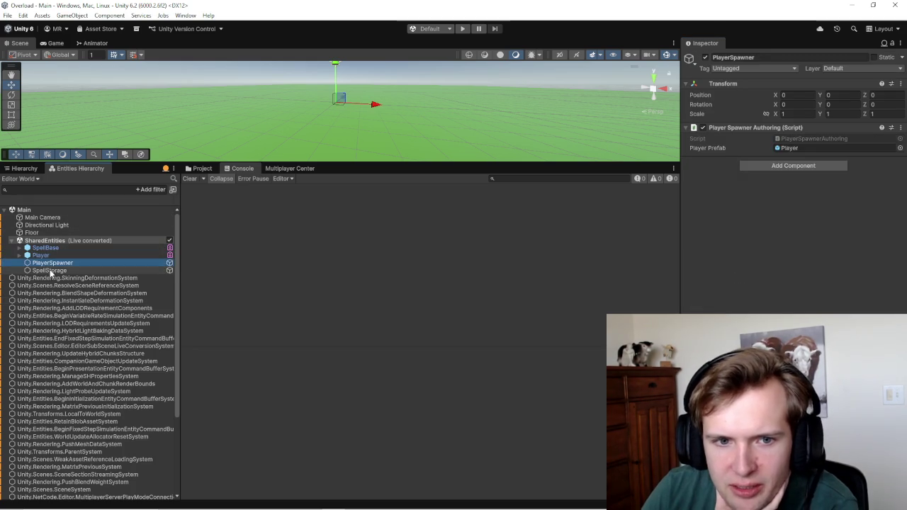
{"action": "left_click", "coordinate": [43, 270]}
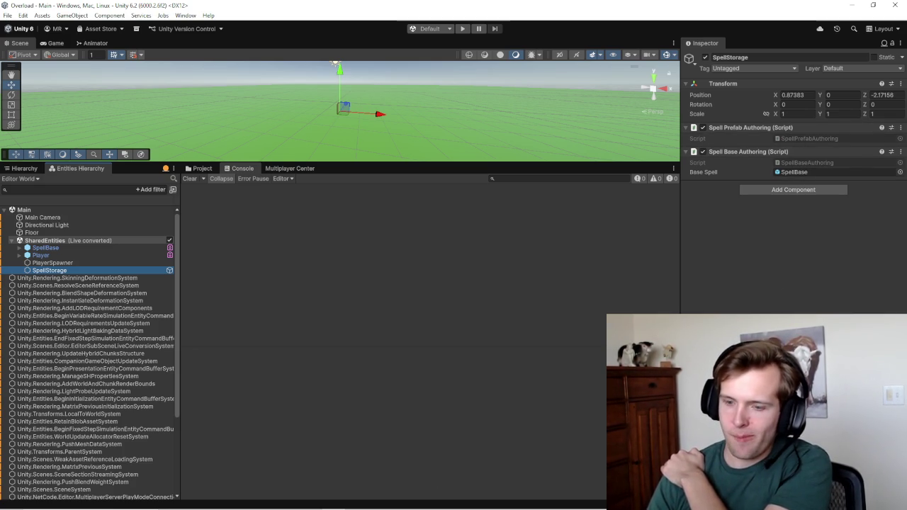
{"action": "mouse_move", "coordinate": [365, 500]}
{"action": "mouse_move", "coordinate": [401, 503]}
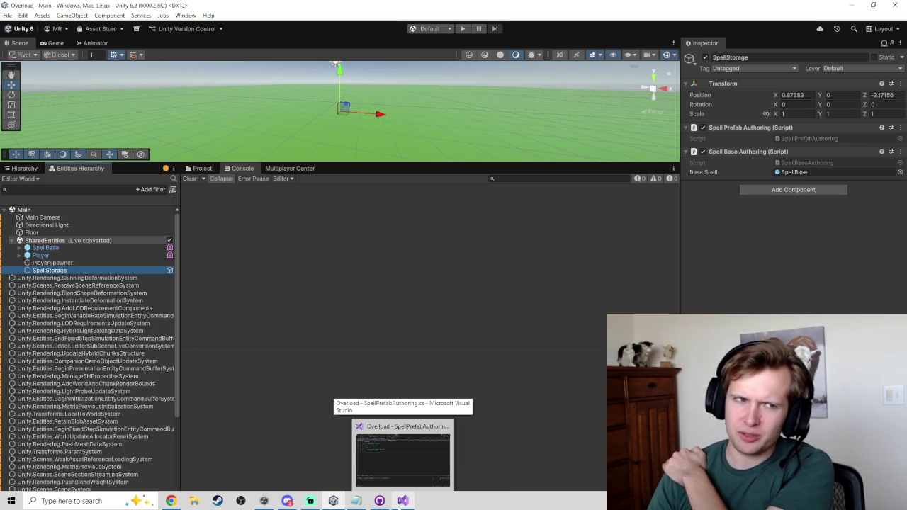
{"action": "left_click", "coordinate": [401, 502]}
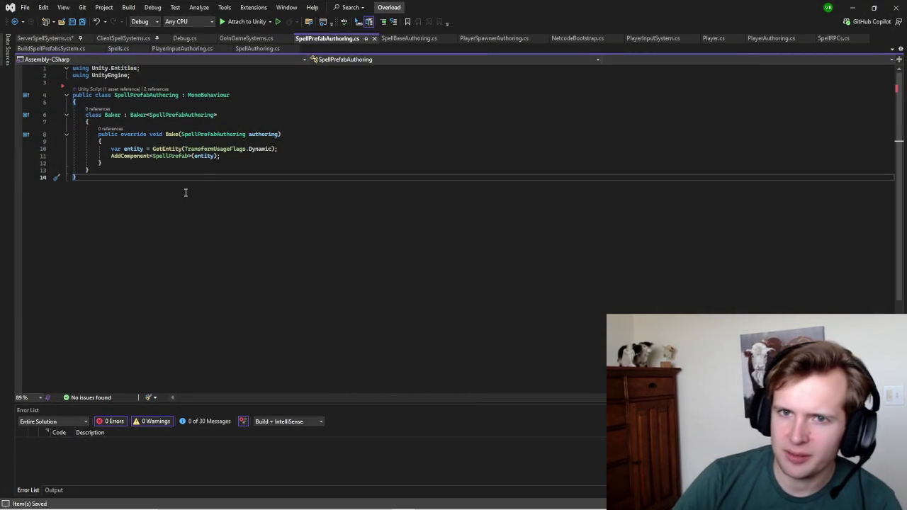
Step: Switch to ServerSpellSystems.cs and review BuildAndStoreSpellEntitiesServerSystem
{"action": "left_click", "coordinate": [50, 38]}
{"action": "left_click", "coordinate": [344, 293]}
{"action": "scroll", "coordinate": [343, 288], "scroll_direction": "down", "scroll_amount": 5}
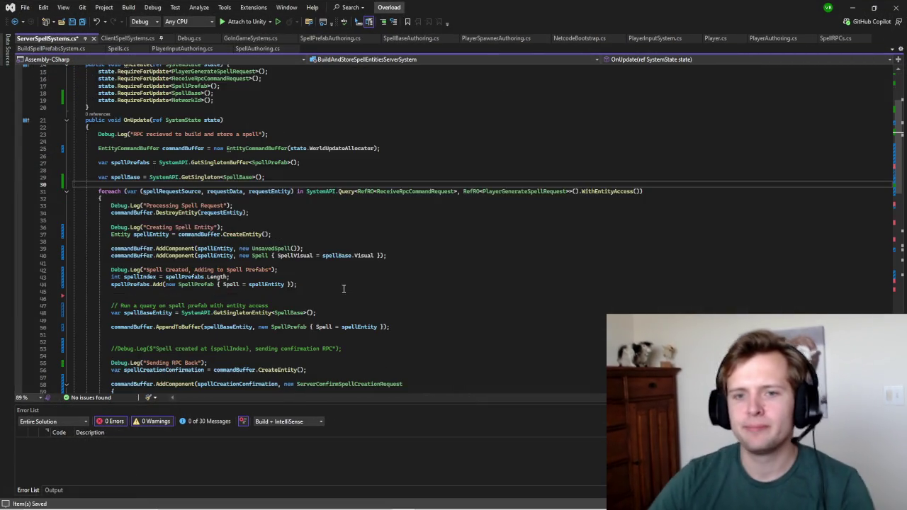
{"action": "scroll", "coordinate": [344, 289], "scroll_direction": "down", "scroll_amount": 6}
{"action": "scroll", "coordinate": [352, 265], "scroll_direction": "up", "scroll_amount": 3}
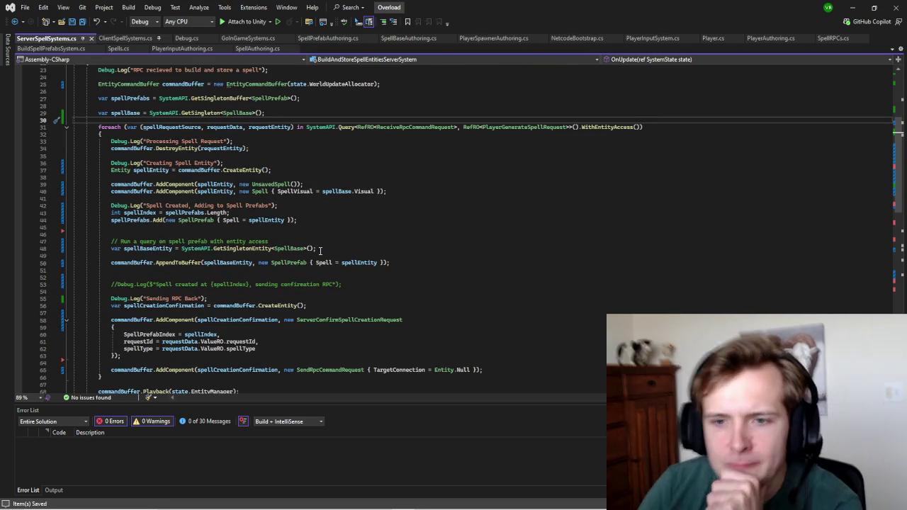
Step: Scroll through SpellCastingServerSystem and its reading of the SpellPrefab singleton buffer
{"action": "left_click", "coordinate": [241, 275]}
{"action": "scroll", "coordinate": [242, 275], "scroll_direction": "down", "scroll_amount": 2}
{"action": "scroll", "coordinate": [260, 269], "scroll_direction": "down", "scroll_amount": 7}
{"action": "scroll", "coordinate": [261, 270], "scroll_direction": "up", "scroll_amount": 7}
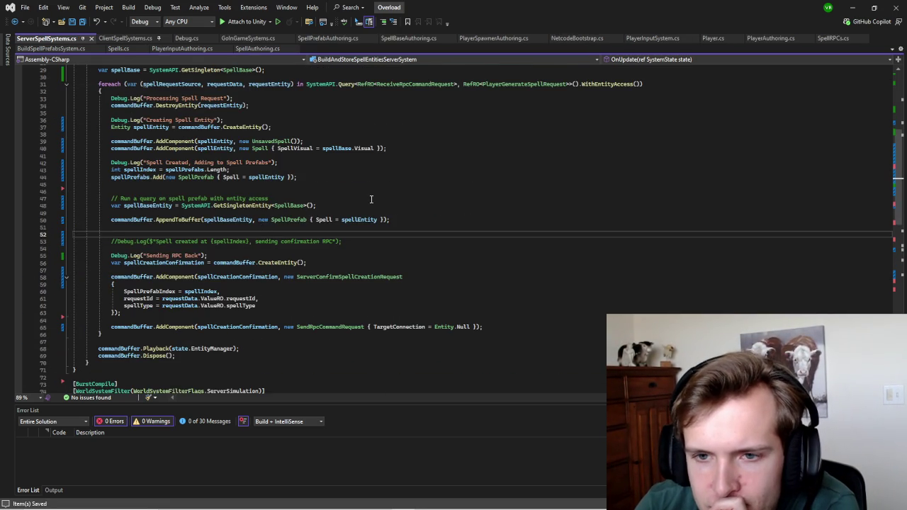
{"action": "scroll", "coordinate": [365, 212], "scroll_direction": "down", "scroll_amount": 12}
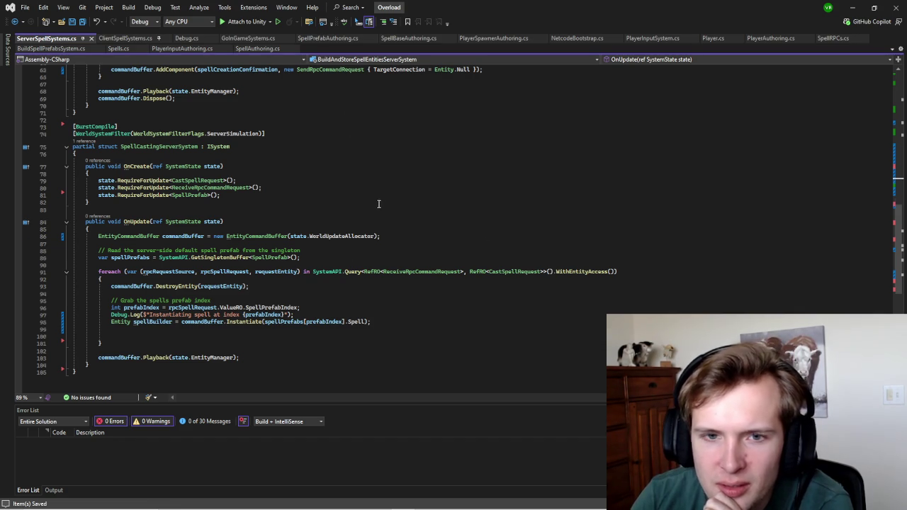
{"action": "scroll", "coordinate": [378, 204], "scroll_direction": "up", "scroll_amount": 10}
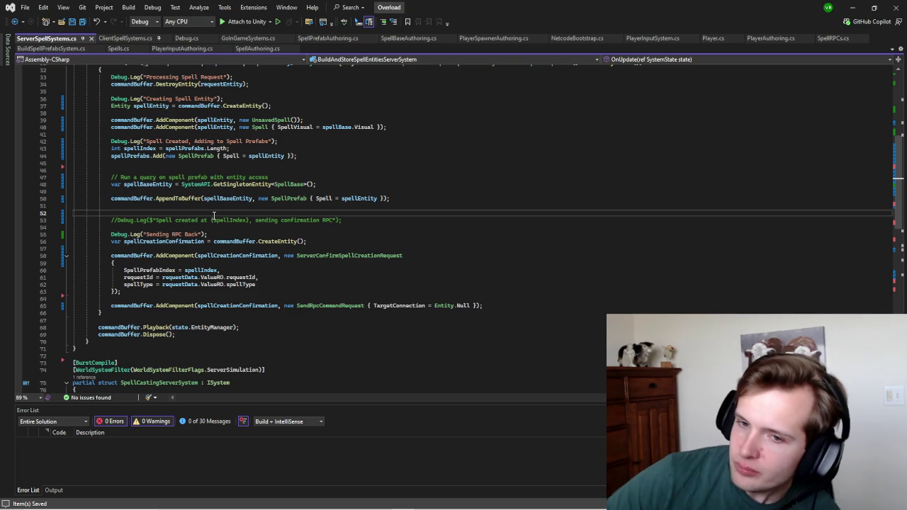
{"action": "scroll", "coordinate": [321, 238], "scroll_direction": "down", "scroll_amount": 2}
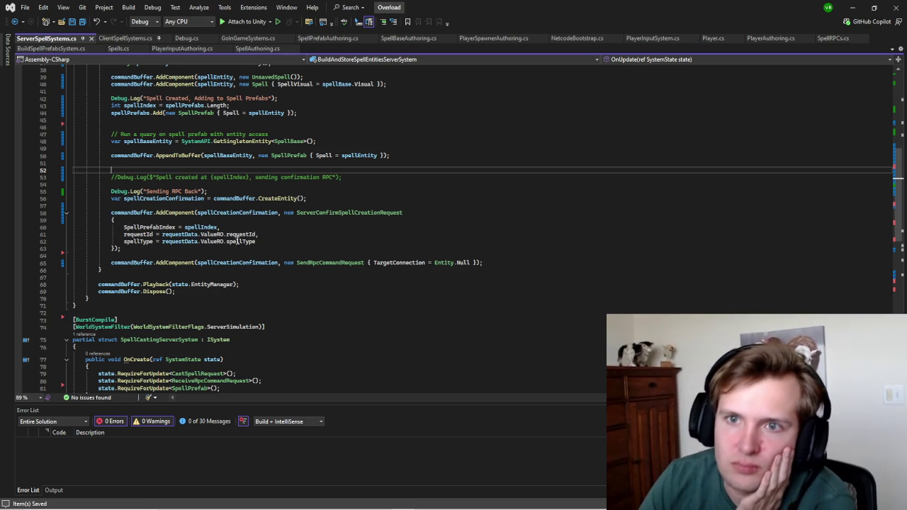
{"action": "scroll", "coordinate": [516, 204], "scroll_direction": "up", "scroll_amount": 8}
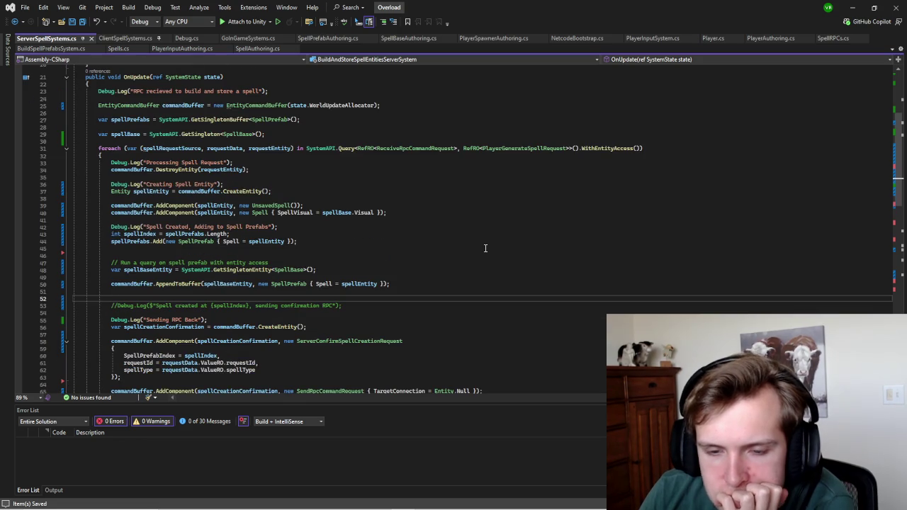
{"action": "scroll", "coordinate": [485, 248], "scroll_direction": "down", "scroll_amount": 3}
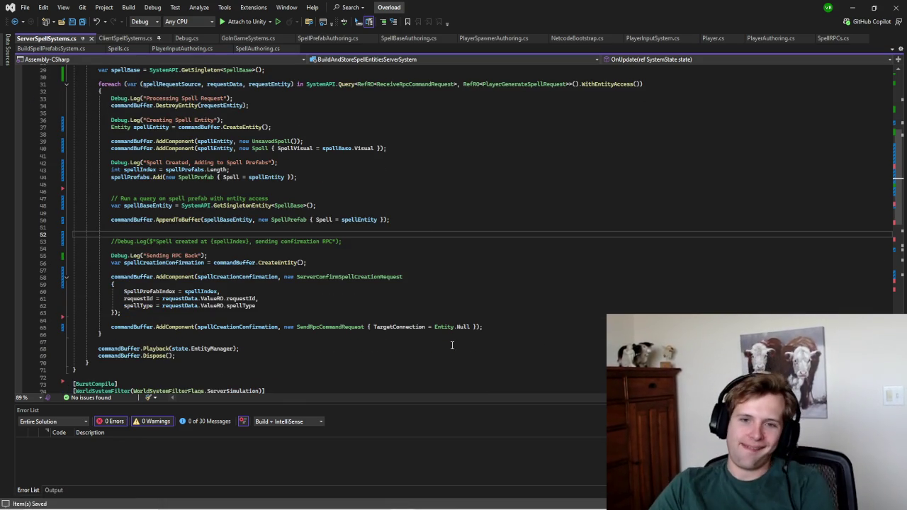
{"action": "scroll", "coordinate": [453, 340], "scroll_direction": "down", "scroll_amount": 15}
{"action": "scroll", "coordinate": [425, 328], "scroll_direction": "up", "scroll_amount": 1}
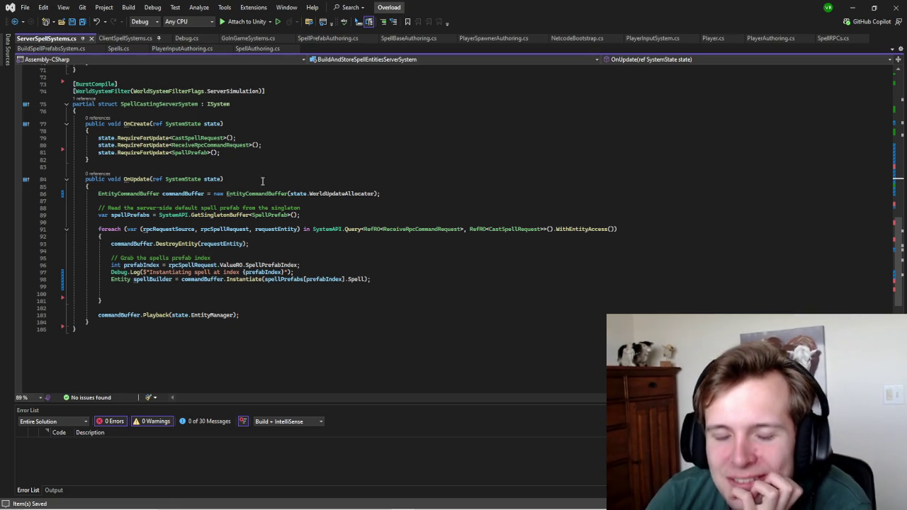
Step: Run a play-mode test in Unity, casting a spell in the Game view, then stop
{"action": "left_click", "coordinate": [324, 502]}
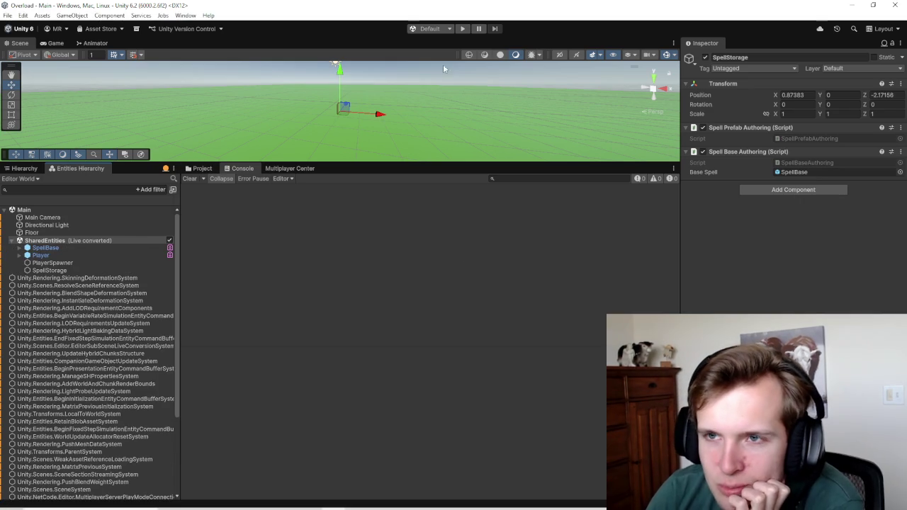
{"action": "left_click", "coordinate": [460, 30]}
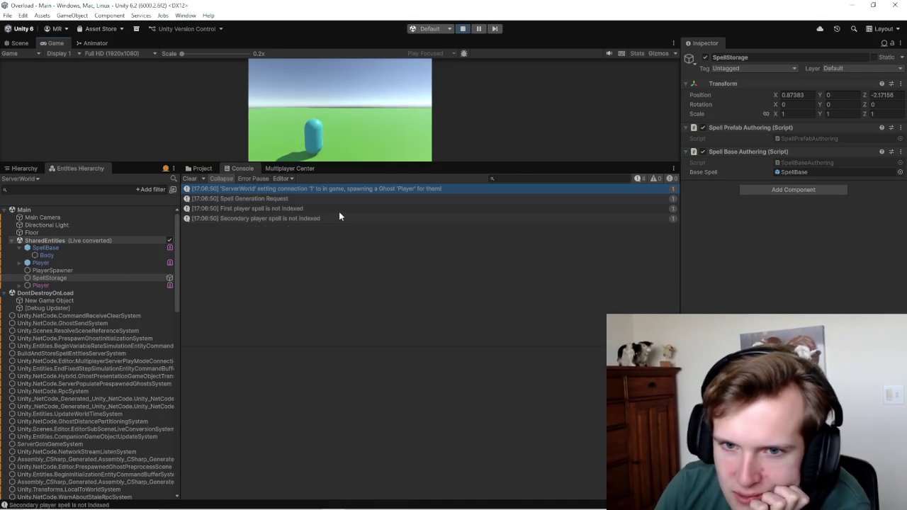
{"action": "left_click", "coordinate": [400, 137]}
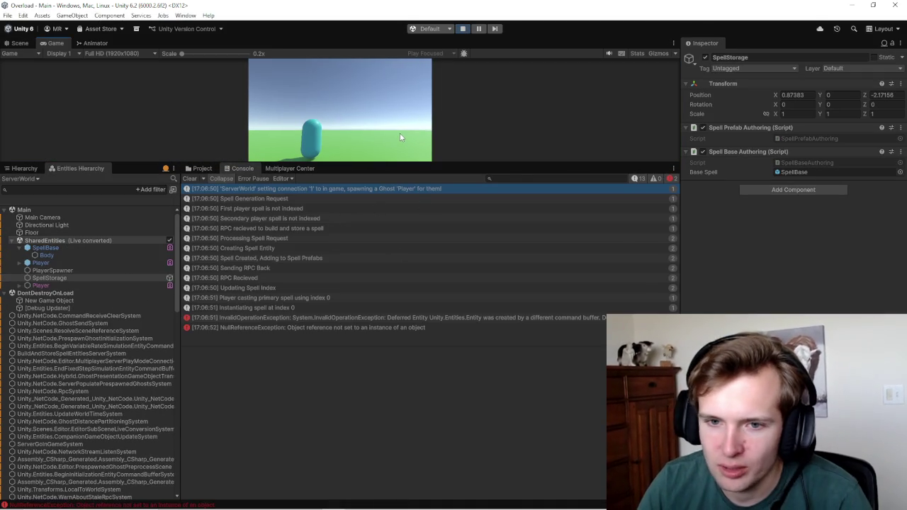
{"action": "left_click", "coordinate": [462, 30]}
Step: Read the InvalidOperationException and NullReferenceException stack traces, then return to Visual Studio
{"action": "left_click", "coordinate": [569, 317]}
{"action": "scroll", "coordinate": [412, 383], "scroll_direction": "down", "scroll_amount": 3}
{"action": "scroll", "coordinate": [411, 383], "scroll_direction": "up", "scroll_amount": 3}
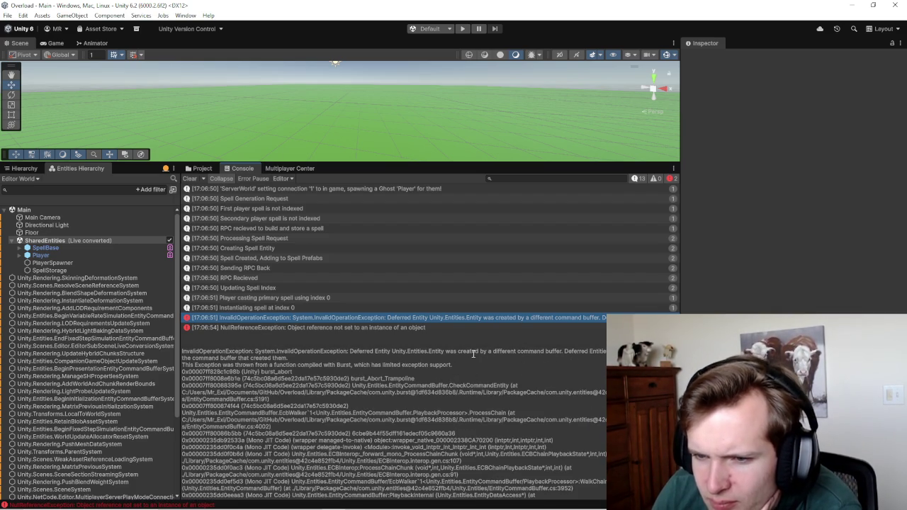
{"action": "key", "text": "ctrl+a"}
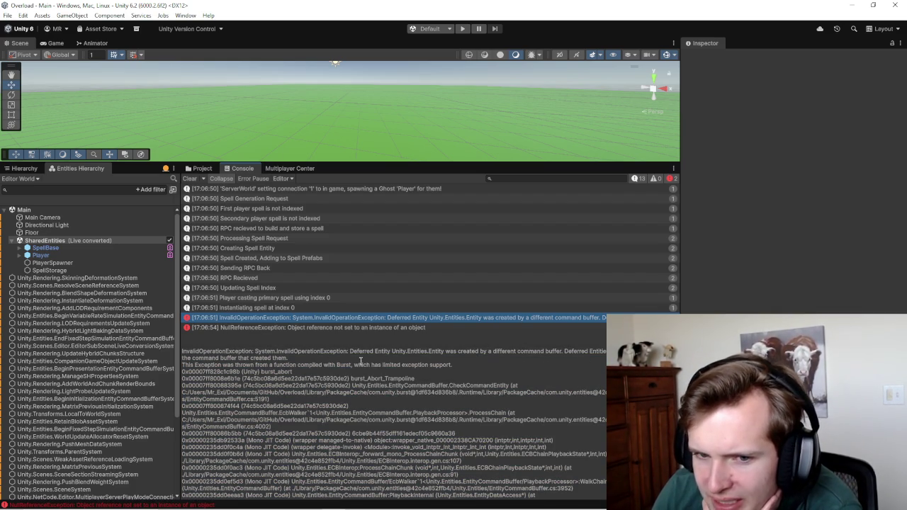
{"action": "mouse_move", "coordinate": [494, 359]}
{"action": "left_mouse_down"}
{"action": "mouse_move", "coordinate": [508, 358]}
{"action": "mouse_move", "coordinate": [405, 353]}
{"action": "left_mouse_up"}
{"action": "left_click", "coordinate": [417, 354]}
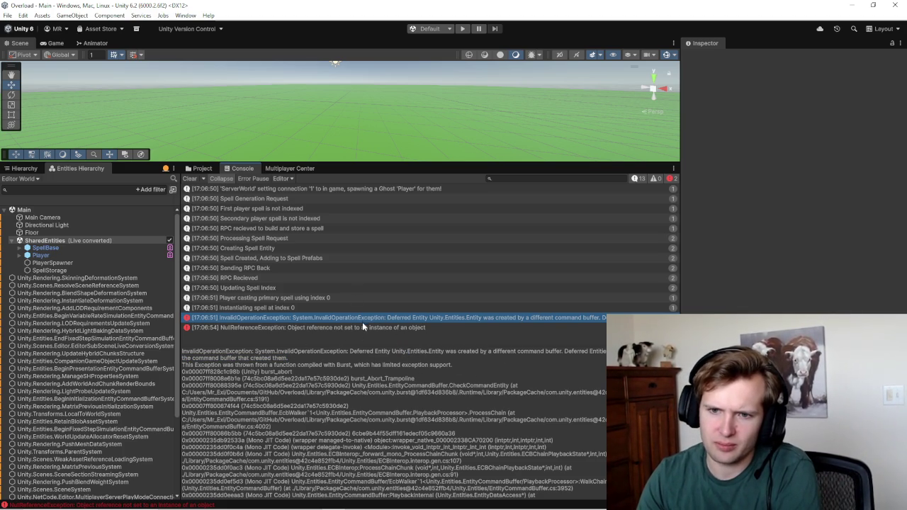
{"action": "left_click", "coordinate": [294, 328]}
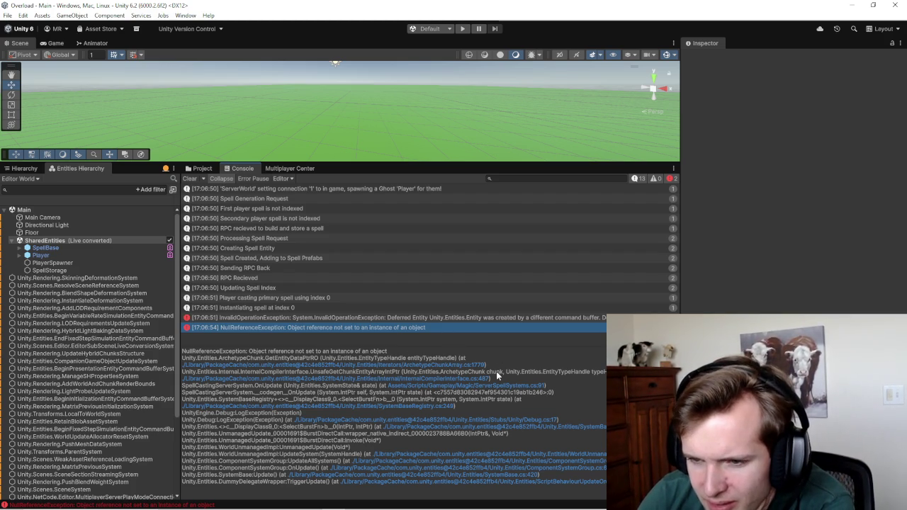
{"action": "left_click", "coordinate": [403, 501]}
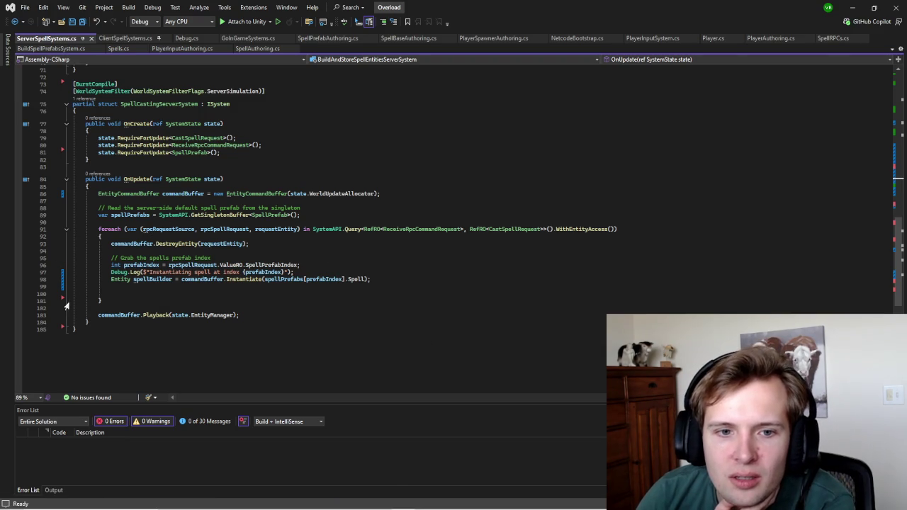
Step: Select WithEntityAccess on casting query line 91 and compare it with Unity's null-reference error
{"action": "left_click", "coordinate": [551, 228]}
{"action": "double_click", "coordinate": [578, 229]}
{"action": "mouse_move", "coordinate": [435, 508]}
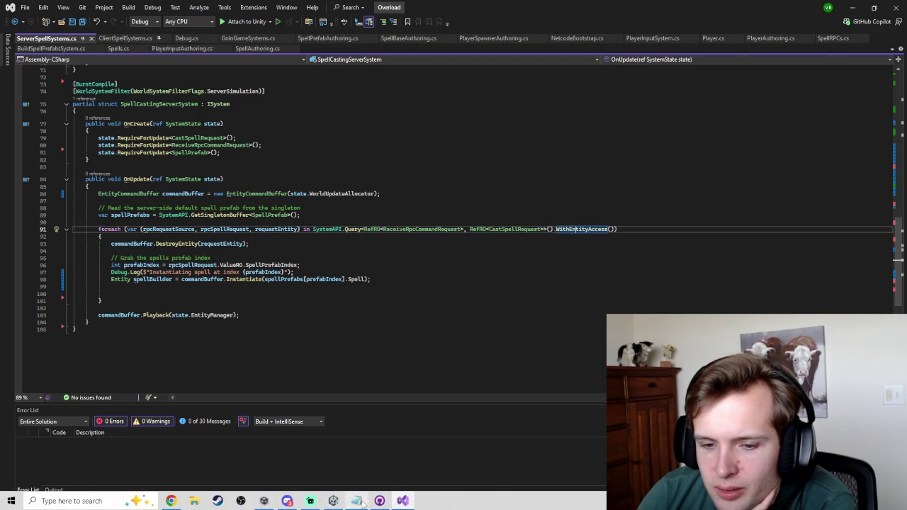
{"action": "left_click", "coordinate": [335, 501]}
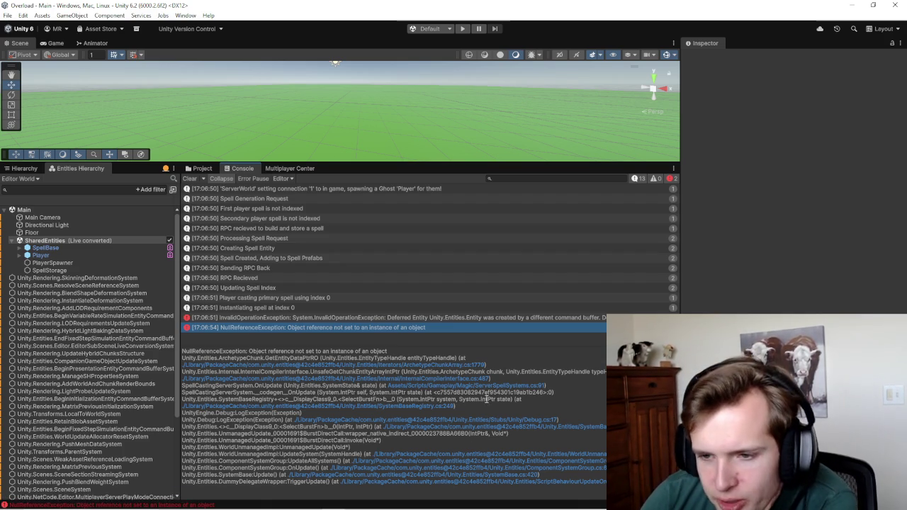
Step: Return to the spell request loop in OnUpdate, save, and switch to Unity to recompile
{"action": "left_click", "coordinate": [480, 385]}
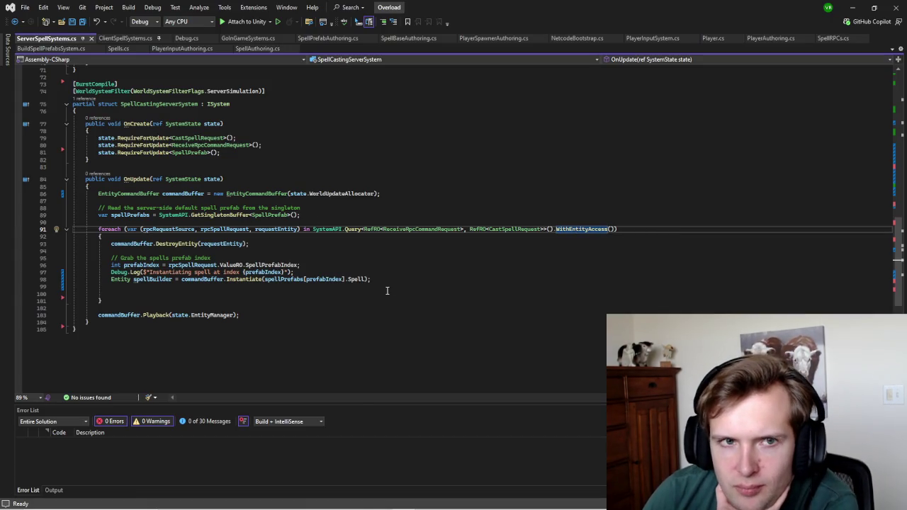
{"action": "left_click", "coordinate": [387, 292]}
{"action": "scroll", "coordinate": [395, 293], "scroll_direction": "down", "scroll_amount": 2}
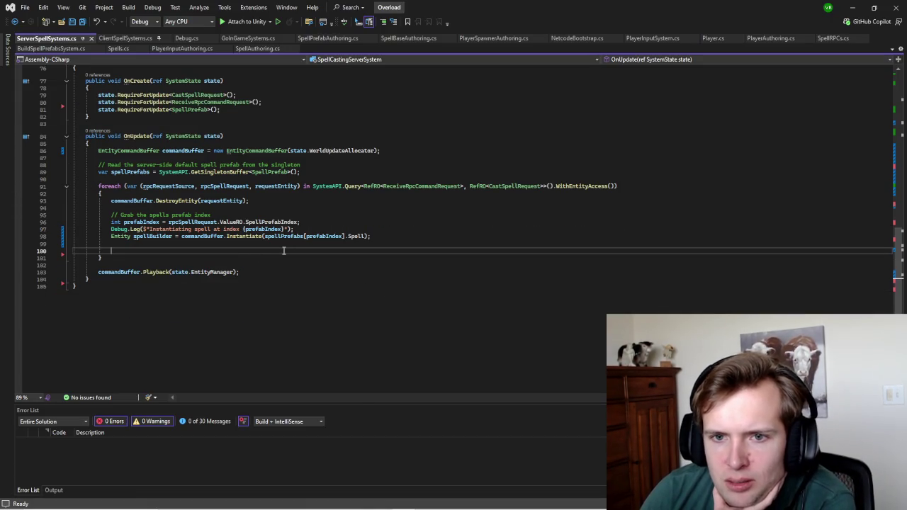
{"action": "key", "text": "alt+Tab"}
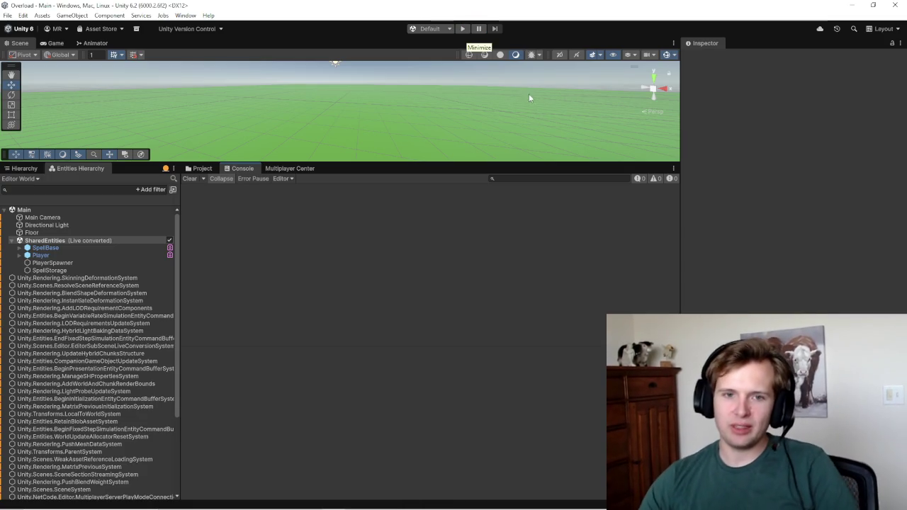
Step: Reproduce the spell-casting error in play mode and copy the InvalidOperationException stack trace
{"action": "left_click", "coordinate": [463, 29]}
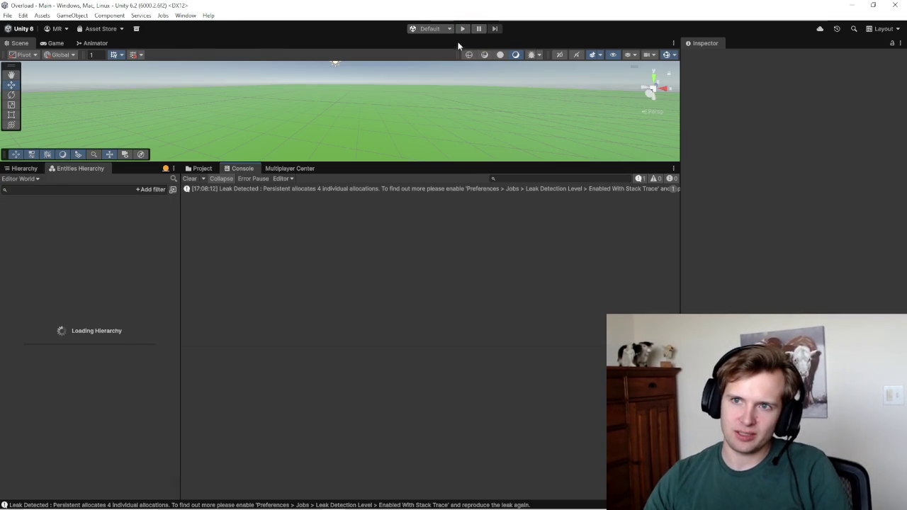
{"action": "left_click", "coordinate": [354, 79]}
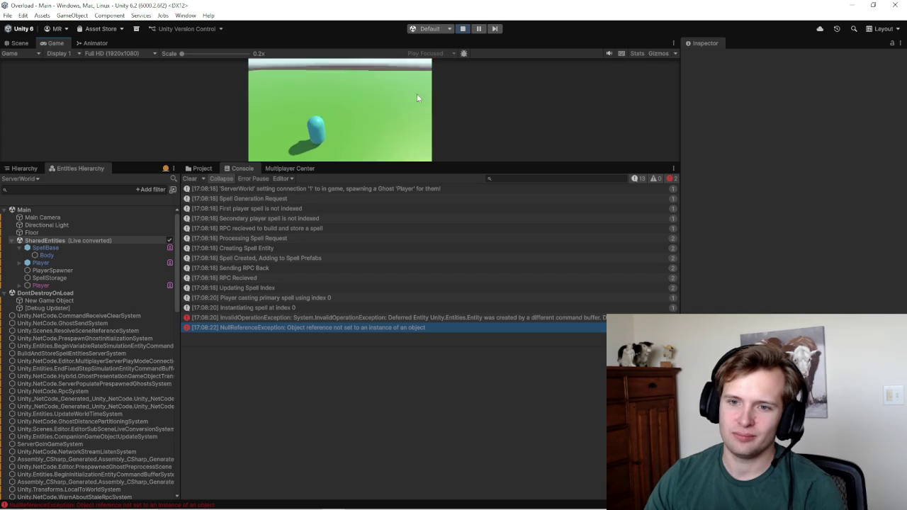
{"action": "left_click", "coordinate": [463, 28]}
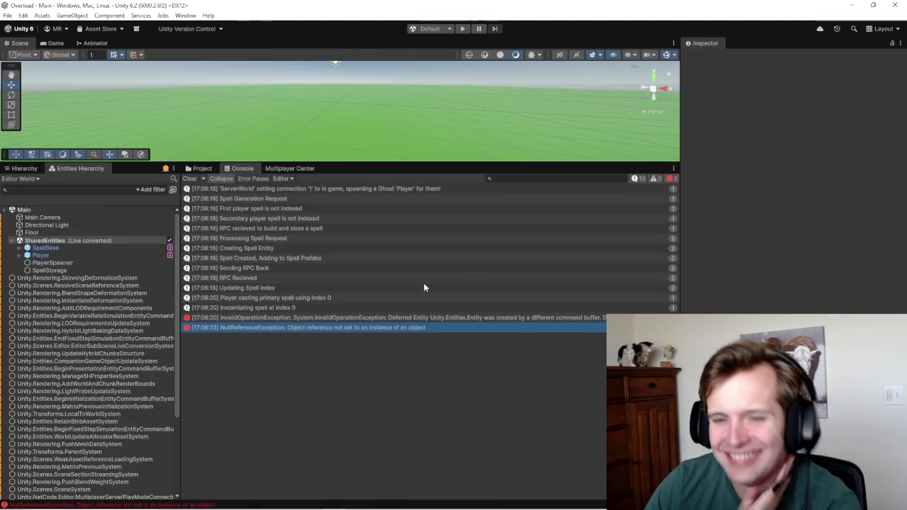
{"action": "left_click", "coordinate": [417, 318]}
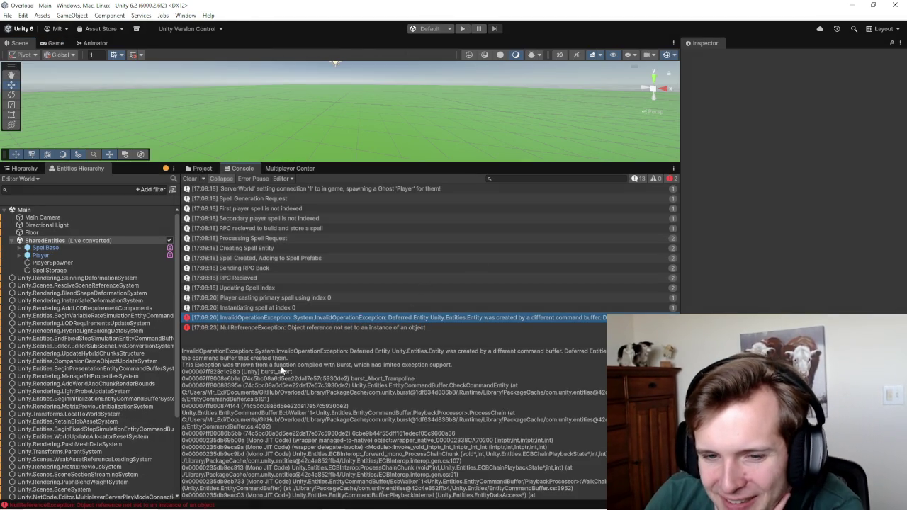
{"action": "key", "text": "ctrl+a"}
{"action": "key", "text": "ctrl+c"}
Step: Comment out [BurstCompile] above SpellCastingServerSystem with //, save, and return to Unity
{"action": "mouse_move", "coordinate": [429, 506]}
{"action": "left_click", "coordinate": [402, 500]}
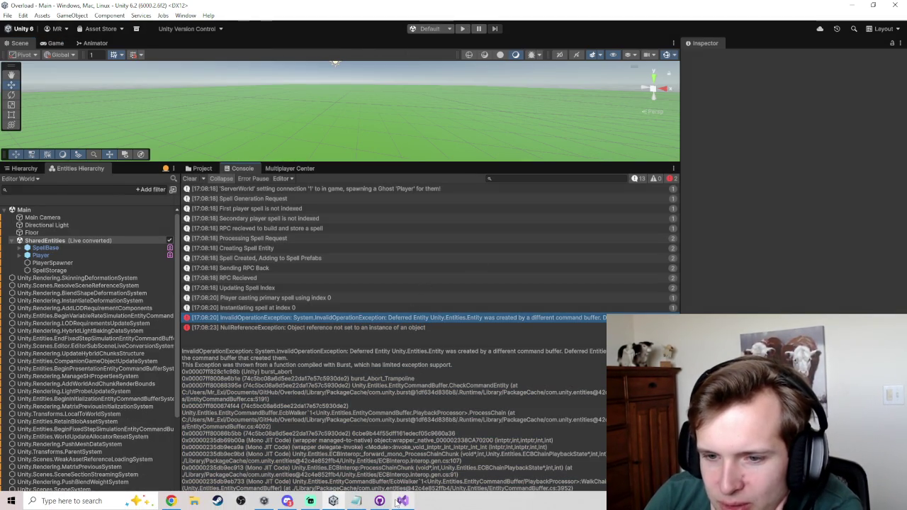
{"action": "left_click", "coordinate": [74, 191]}
{"action": "type", "text": "//[BurstCompile"}
{"action": "key", "text": "ctrl+s"}
{"action": "left_click", "coordinate": [852, 8]}
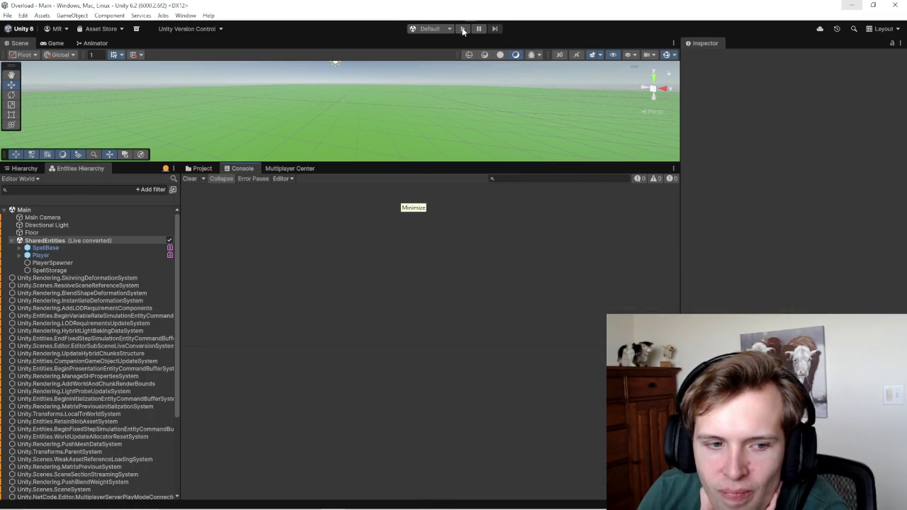
Step: Uncheck Jobs > Burst > Enable Compilation, then reopen the Jobs menu to confirm and close it
{"action": "left_click", "coordinate": [163, 16]}
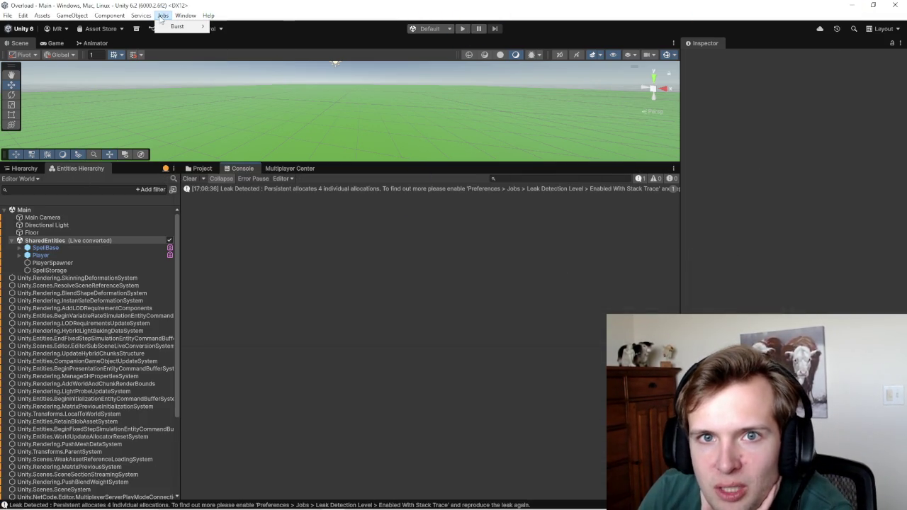
{"action": "mouse_move", "coordinate": [174, 26]}
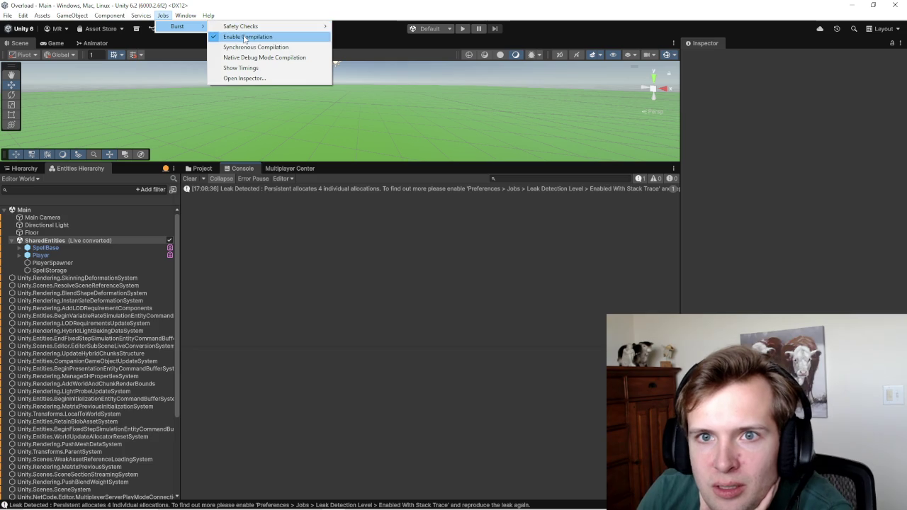
{"action": "mouse_move", "coordinate": [267, 27]}
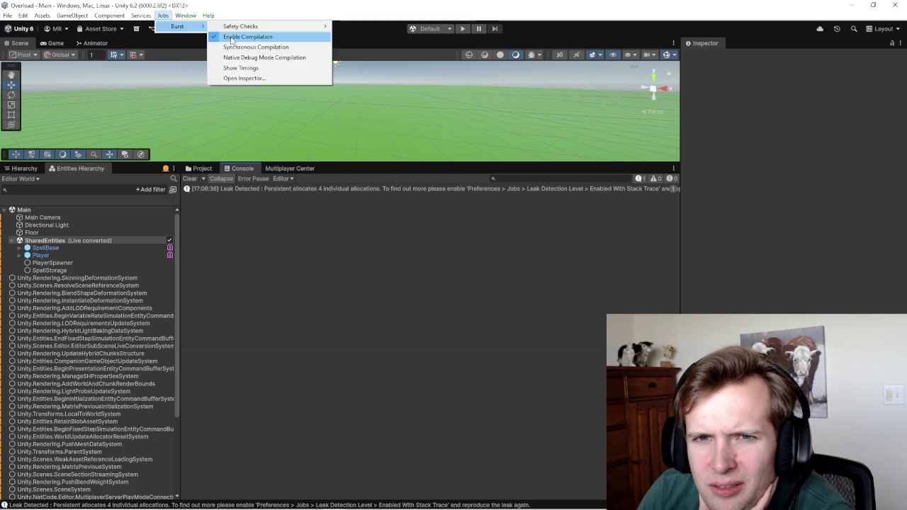
{"action": "left_click", "coordinate": [232, 36]}
{"action": "left_click", "coordinate": [164, 16]}
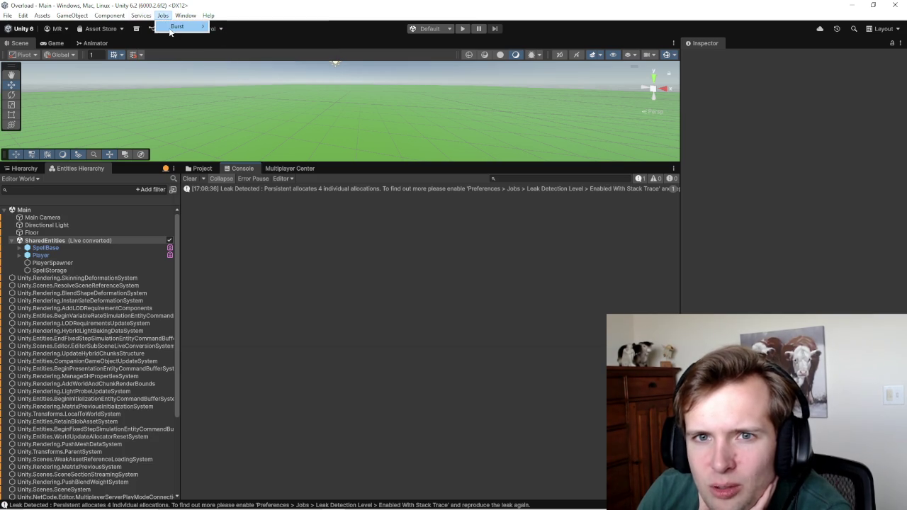
{"action": "left_click", "coordinate": [462, 43]}
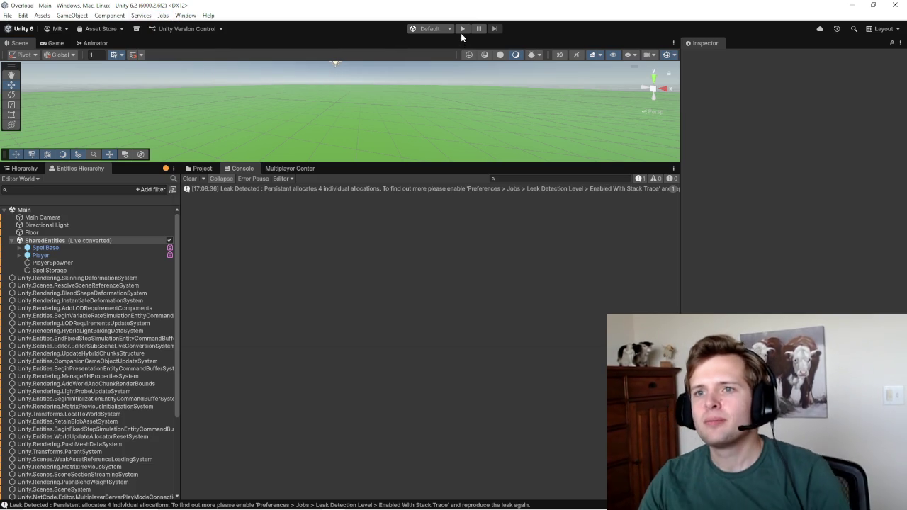
Step: Replay spell casting, view the full Entity(-1:-151) deferred-entity exception stack trace, then stop playing
{"action": "left_click", "coordinate": [461, 33]}
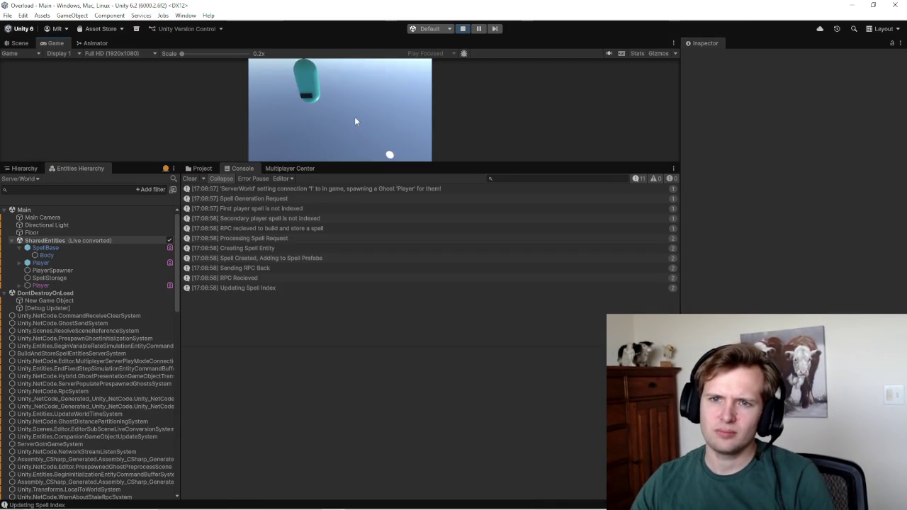
{"action": "left_click", "coordinate": [373, 318]}
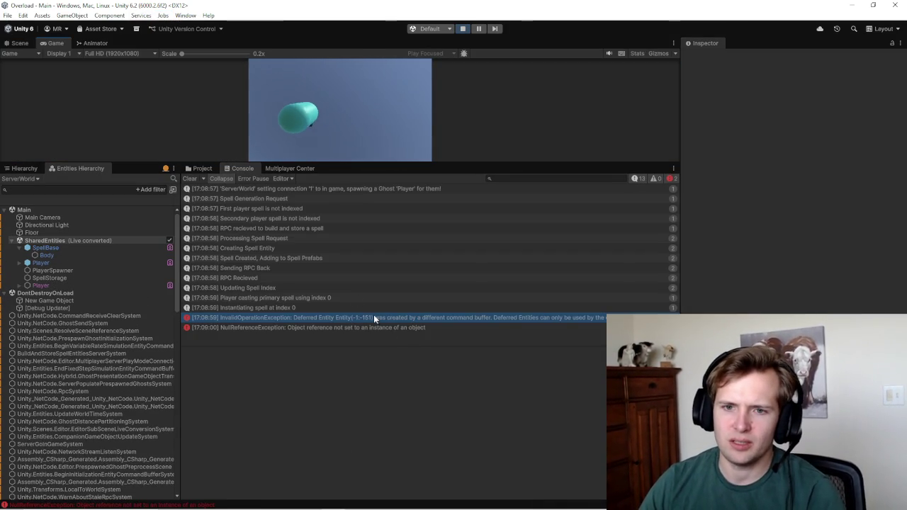
{"action": "left_click", "coordinate": [368, 317]}
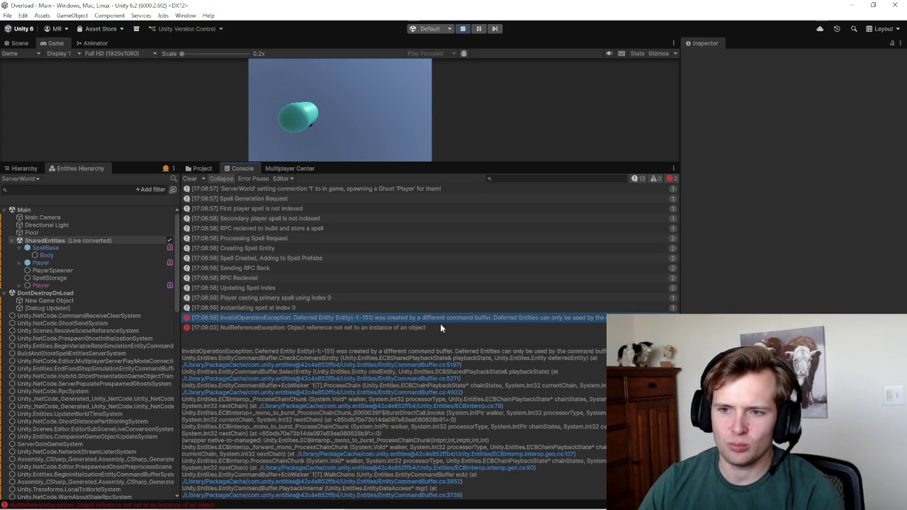
{"action": "left_click", "coordinate": [461, 29]}
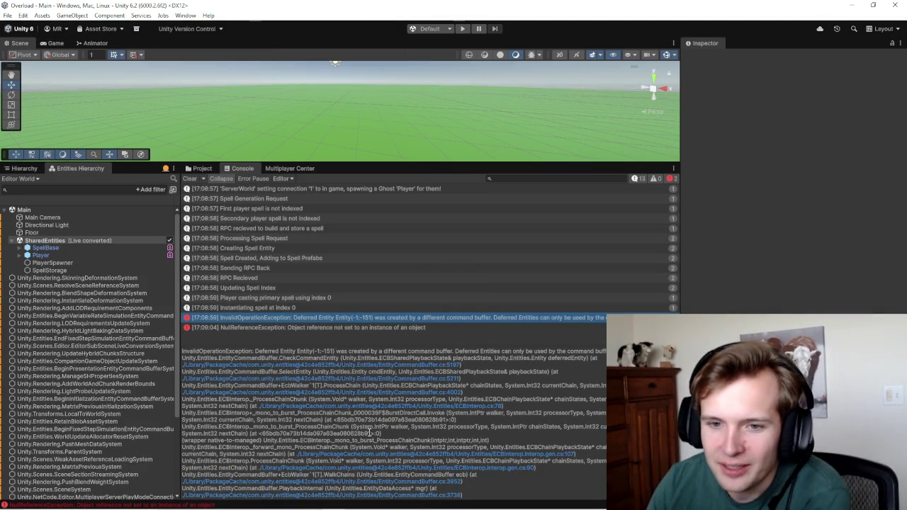
Step: Search the entities hierarchy for el=-1
{"action": "key", "text": "ctrl+a"}
{"action": "left_click", "coordinate": [329, 355]}
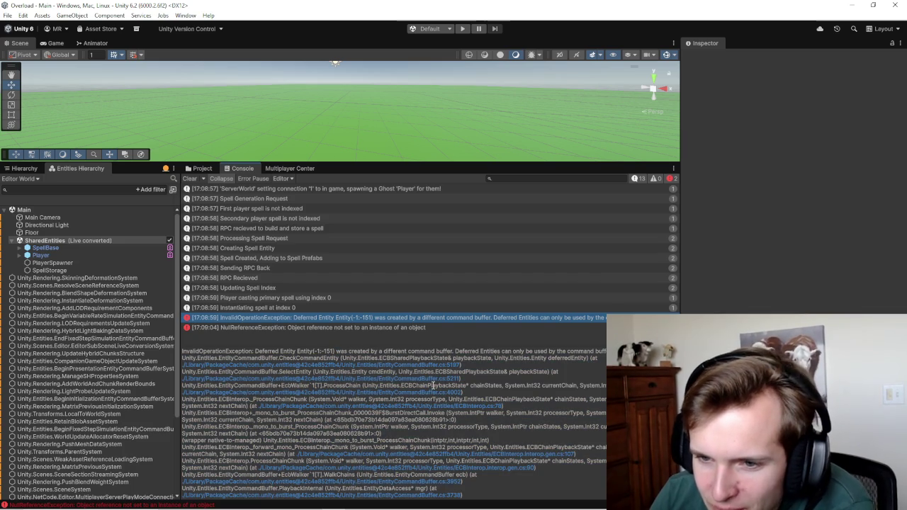
{"action": "left_click", "coordinate": [71, 189]}
{"action": "type", "text": "el="}
{"action": "type", "text": "-1"}
{"action": "scroll", "coordinate": [80, 326], "scroll_direction": "down", "scroll_amount": 5}
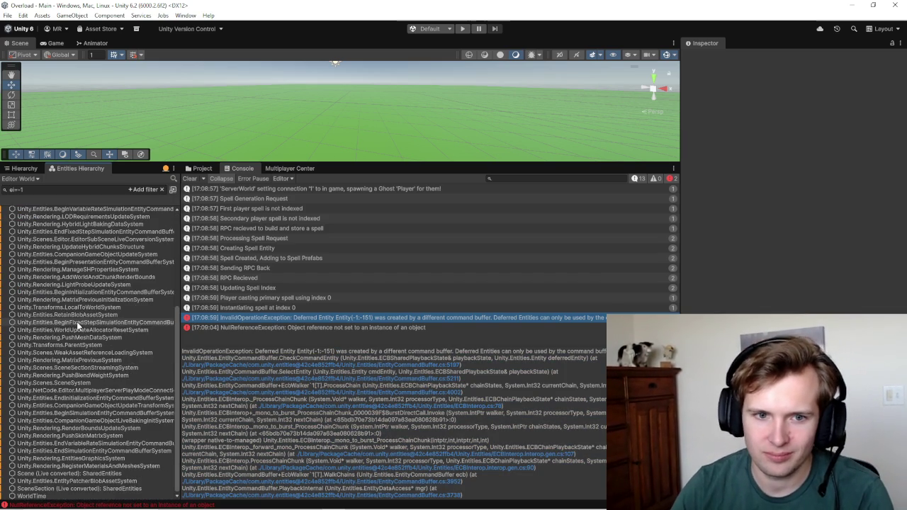
{"action": "scroll", "coordinate": [84, 395], "scroll_direction": "up", "scroll_amount": 10}
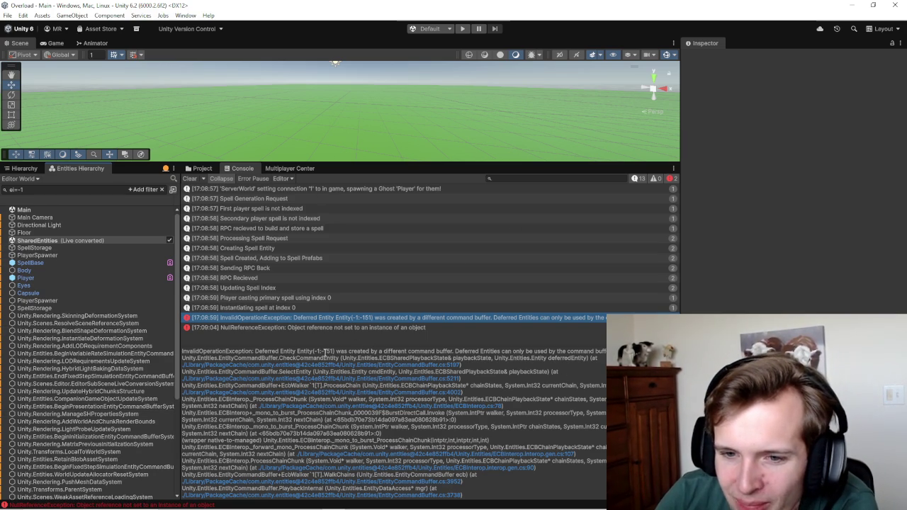
Step: Change the search to ei=-151 and inspect the SharedEntities result
{"action": "left_click", "coordinate": [55, 189]}
{"action": "type", "text": "ei=-151"}
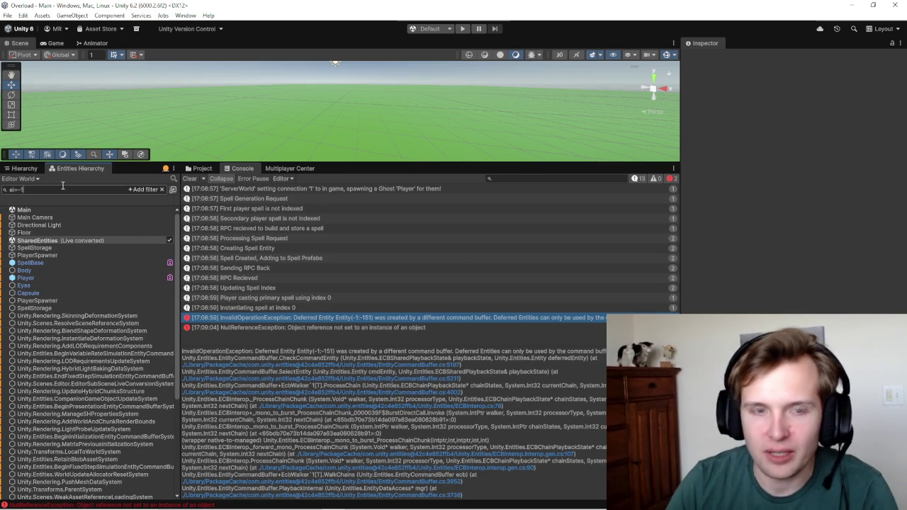
{"action": "left_click", "coordinate": [90, 210]}
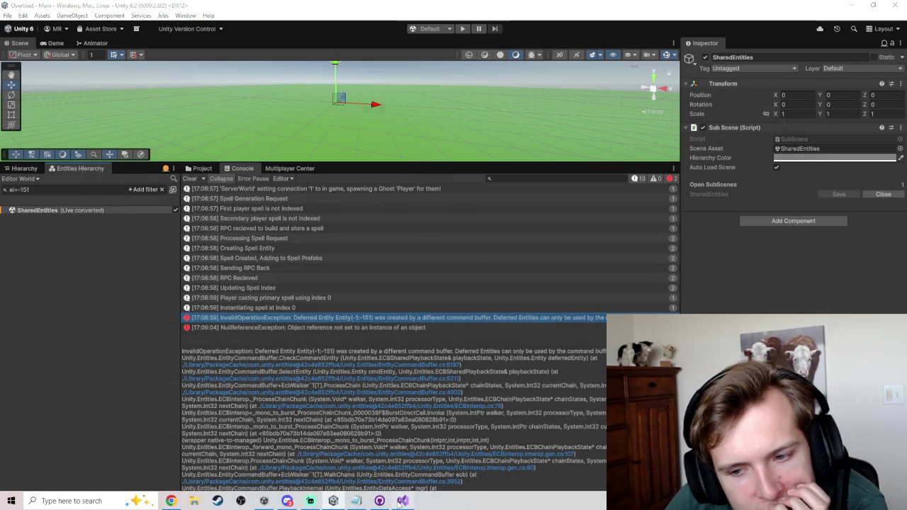
Step: Review the AppendToBuffer line and the commented-out debug log line in the spell casting code
{"action": "left_click", "coordinate": [392, 500]}
{"action": "scroll", "coordinate": [223, 281], "scroll_direction": "up", "scroll_amount": 11}
{"action": "left_click", "coordinate": [517, 286]}
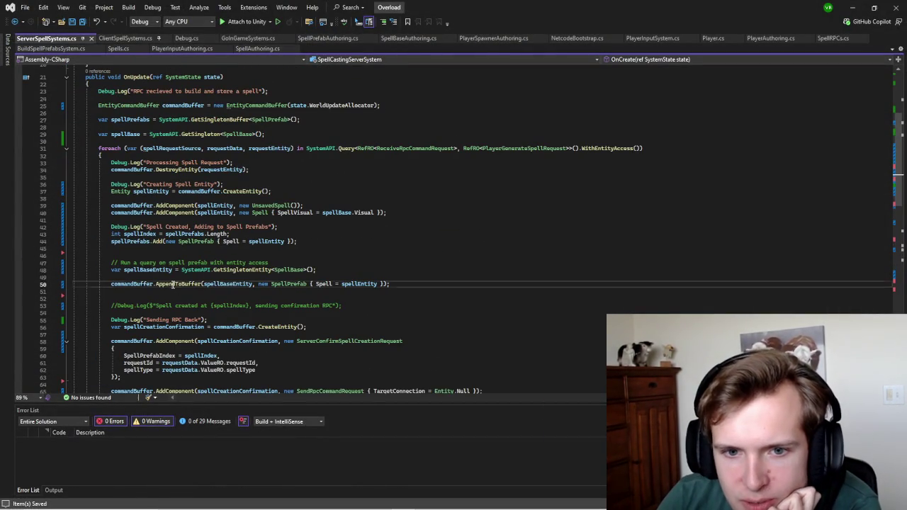
{"action": "scroll", "coordinate": [518, 296], "scroll_direction": "down", "scroll_amount": 3}
{"action": "left_click", "coordinate": [463, 241]}
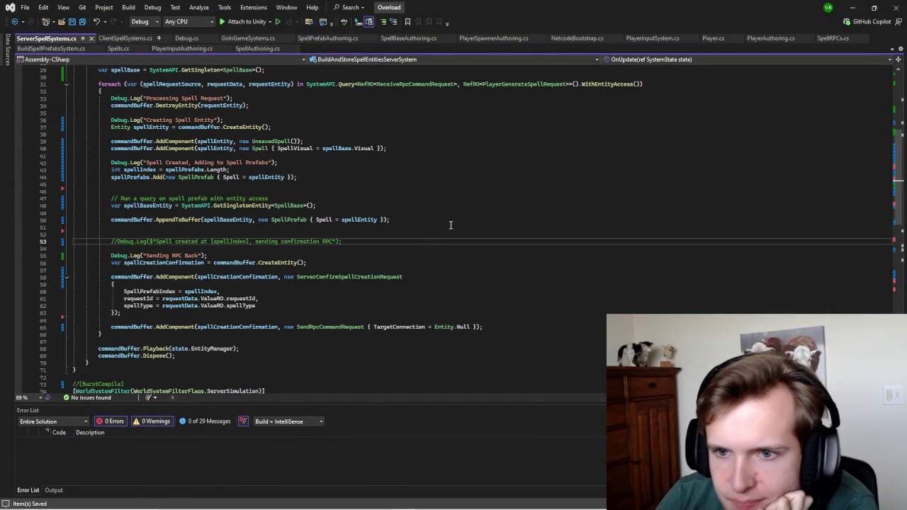
{"action": "left_click", "coordinate": [450, 222]}
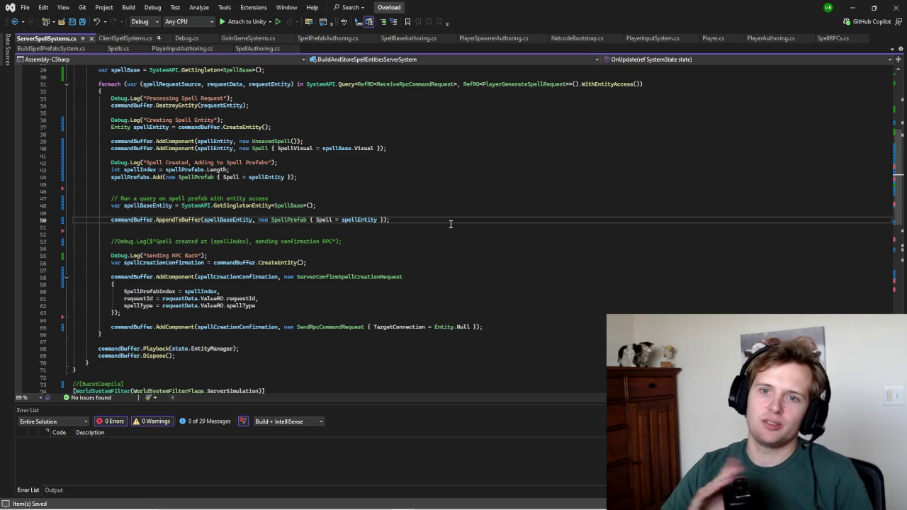
Step: Bring the Unity Editor forward with the console exception trace in view
{"action": "scroll", "coordinate": [450, 224], "scroll_direction": "down", "scroll_amount": 7}
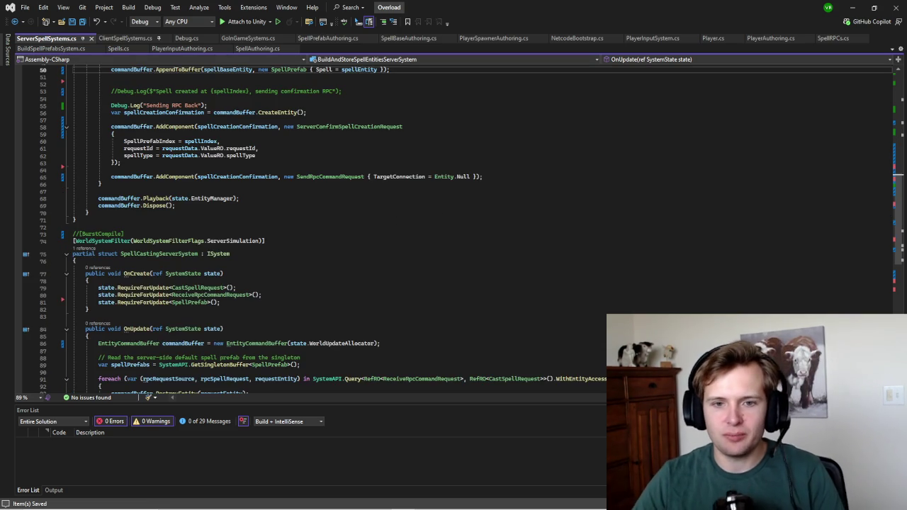
{"action": "left_click", "coordinate": [313, 503]}
{"action": "scroll", "coordinate": [491, 416], "scroll_direction": "down", "scroll_amount": 5}
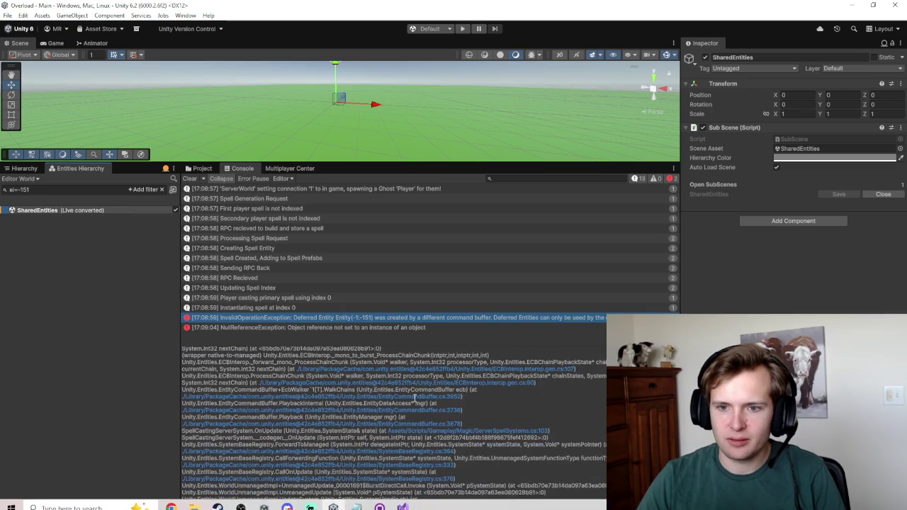
Step: Collapse the Scene view and enlarge the Console's stack-trace pane for the Entity(-1:-151) exception
{"action": "left_click_drag", "start_coordinate": [366, 163], "coordinate": [378, 58]}
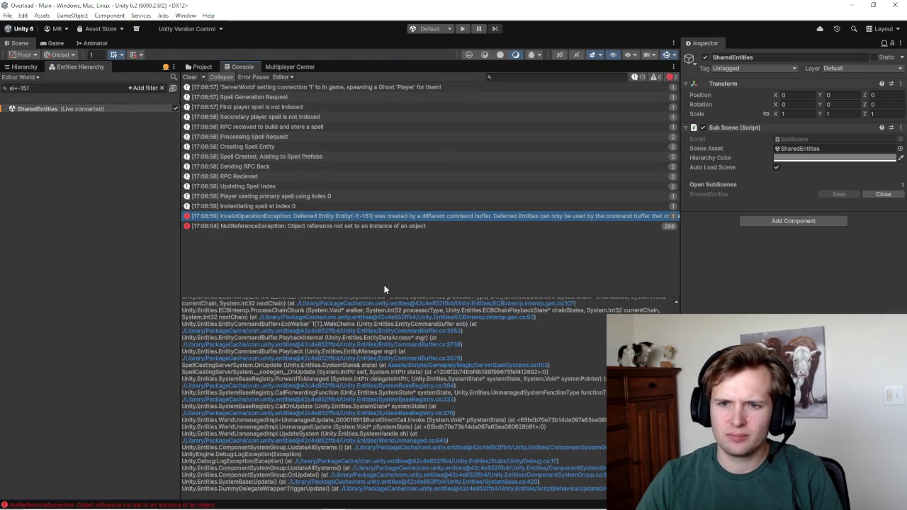
{"action": "mouse_move", "coordinate": [384, 294]}
{"action": "left_mouse_down"}
{"action": "mouse_move", "coordinate": [411, 134]}
{"action": "mouse_move", "coordinate": [409, 206]}
{"action": "mouse_move", "coordinate": [415, 147]}
{"action": "left_mouse_up"}
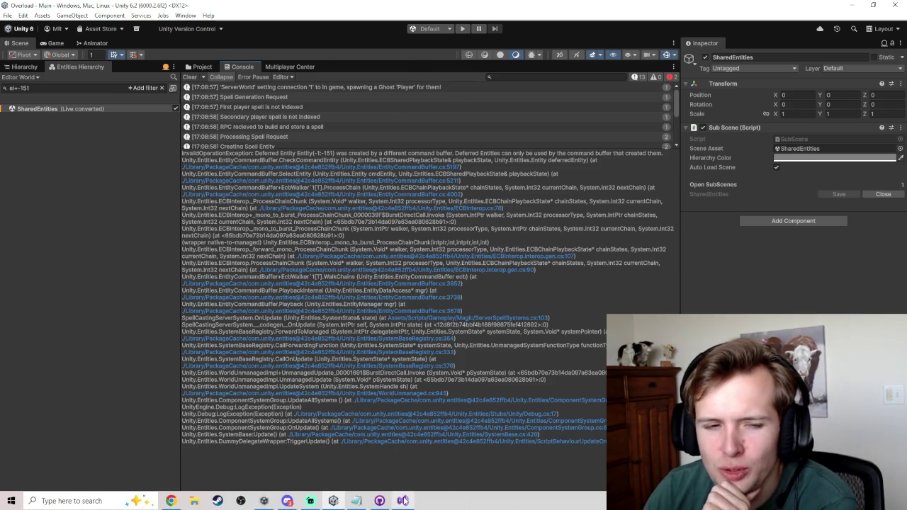
{"action": "left_click", "coordinate": [404, 504]}
{"action": "scroll", "coordinate": [42, 258], "scroll_direction": "down", "scroll_amount": 9}
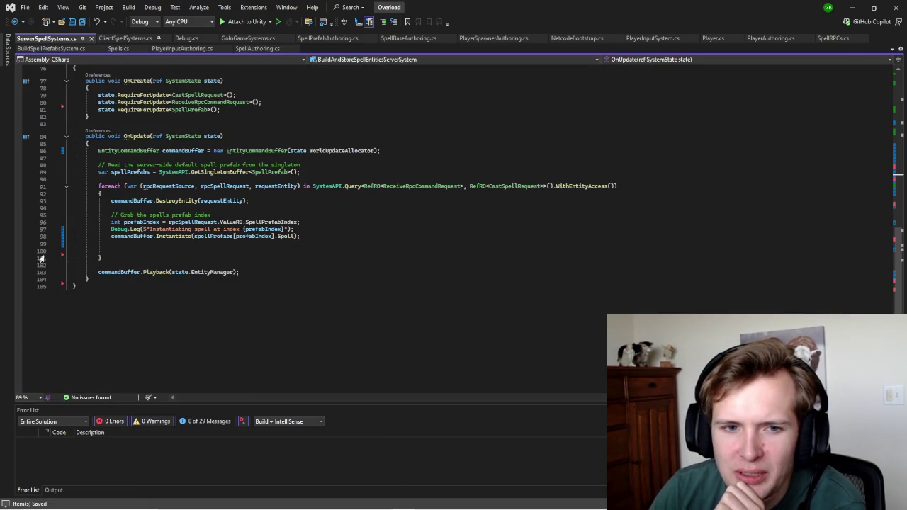
{"action": "left_click", "coordinate": [85, 279]}
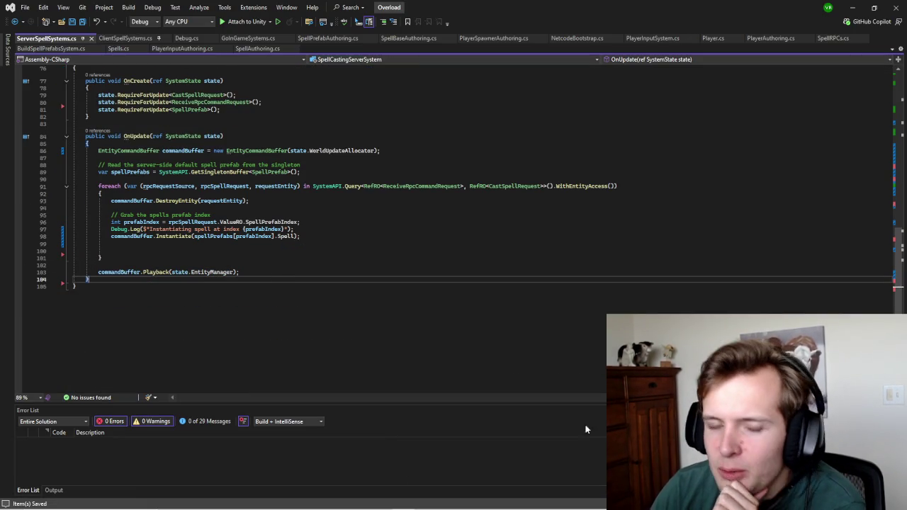
{"action": "left_click", "coordinate": [333, 501]}
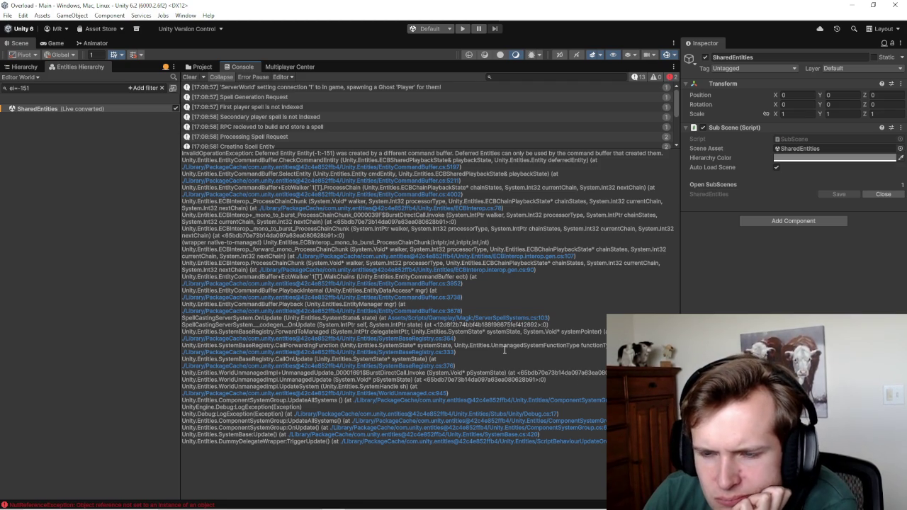
{"action": "mouse_move", "coordinate": [404, 504]}
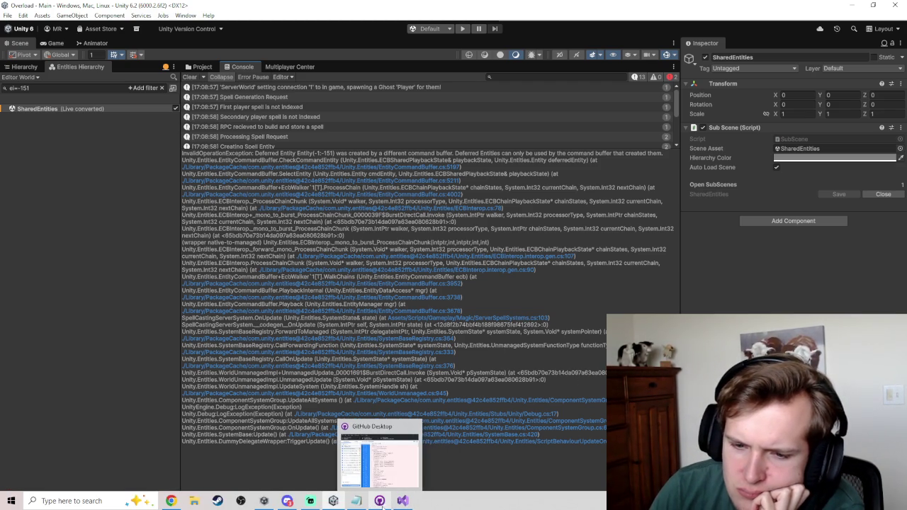
{"action": "left_click", "coordinate": [401, 503]}
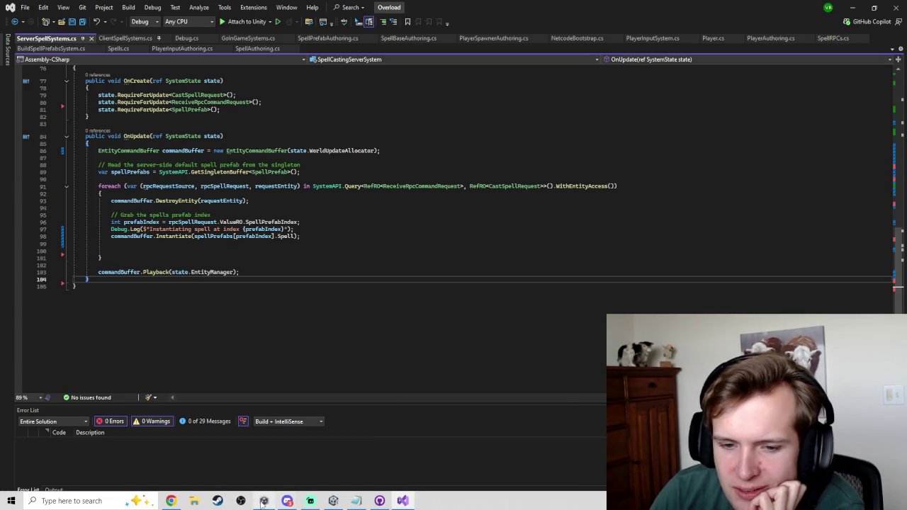
{"action": "left_click", "coordinate": [402, 508]}
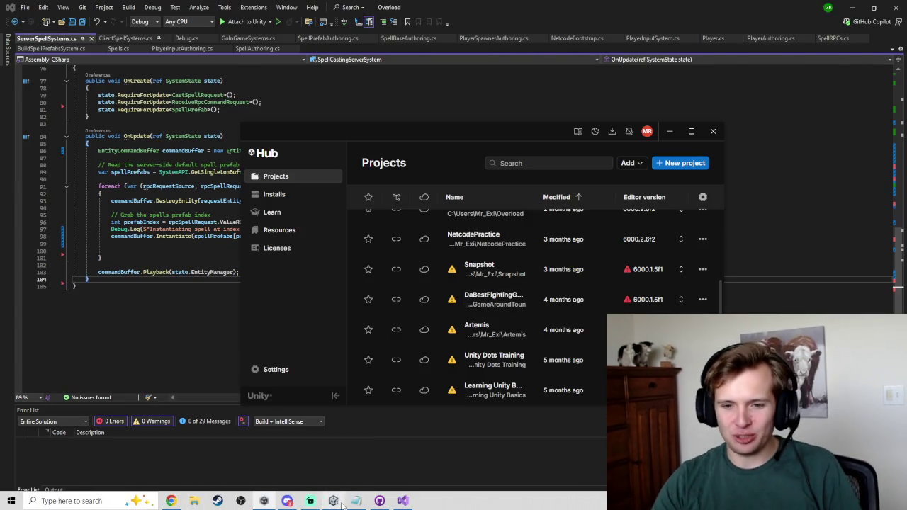
{"action": "left_click", "coordinate": [333, 508]}
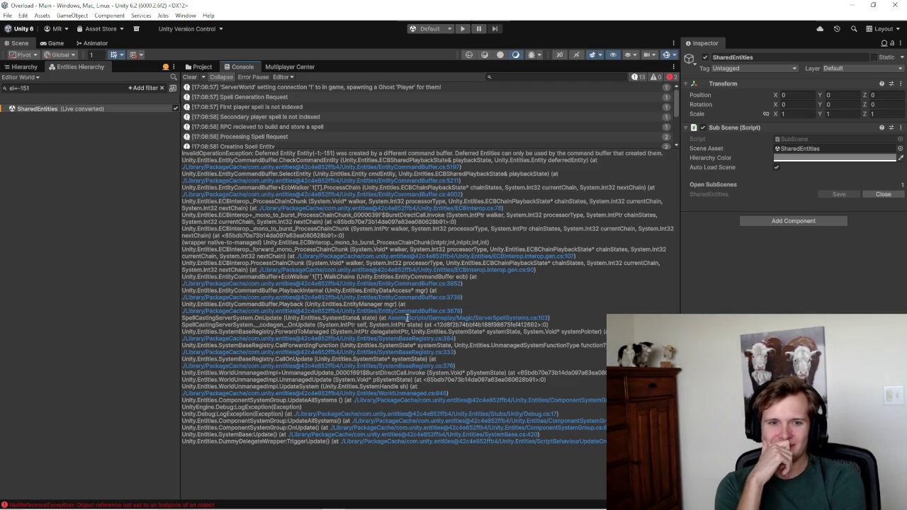
Step: Clear the entity filter, select SpellStorage, and view its Spell Prefab buffer in Runtime mode
{"action": "left_click", "coordinate": [161, 88]}
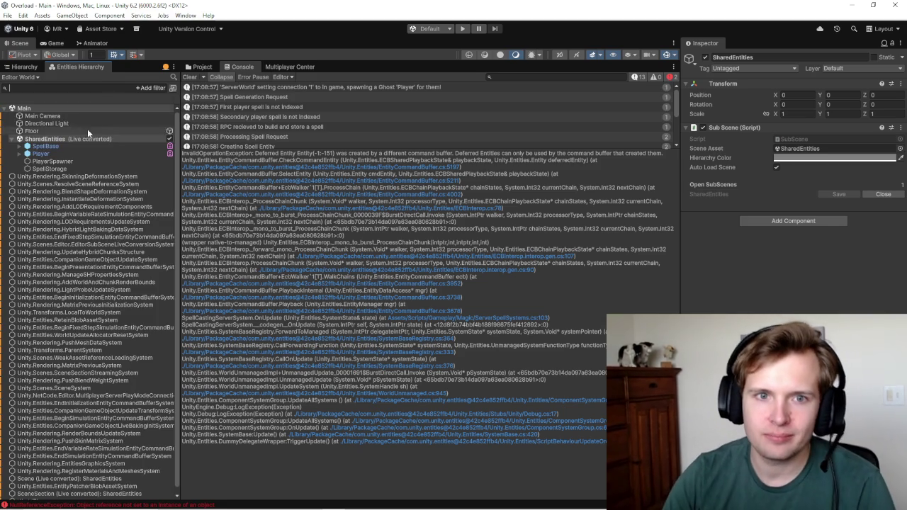
{"action": "left_click", "coordinate": [47, 161]}
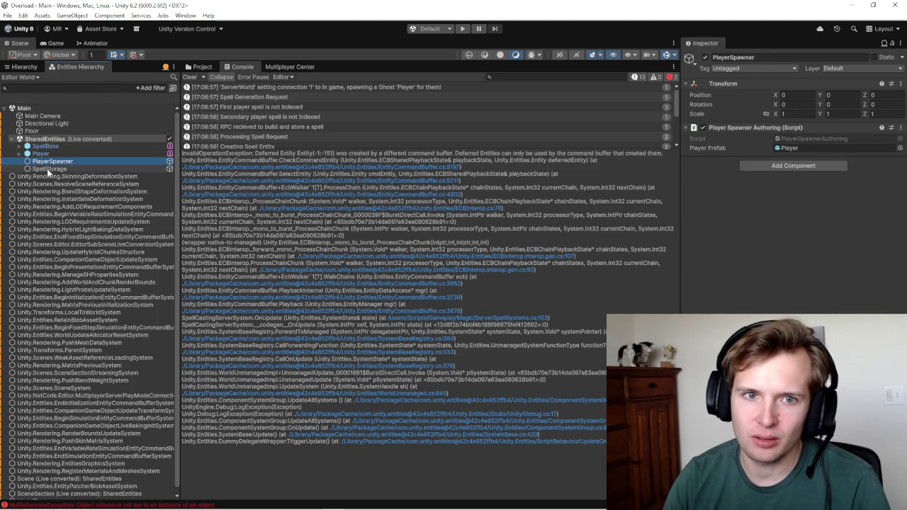
{"action": "left_click", "coordinate": [51, 169]}
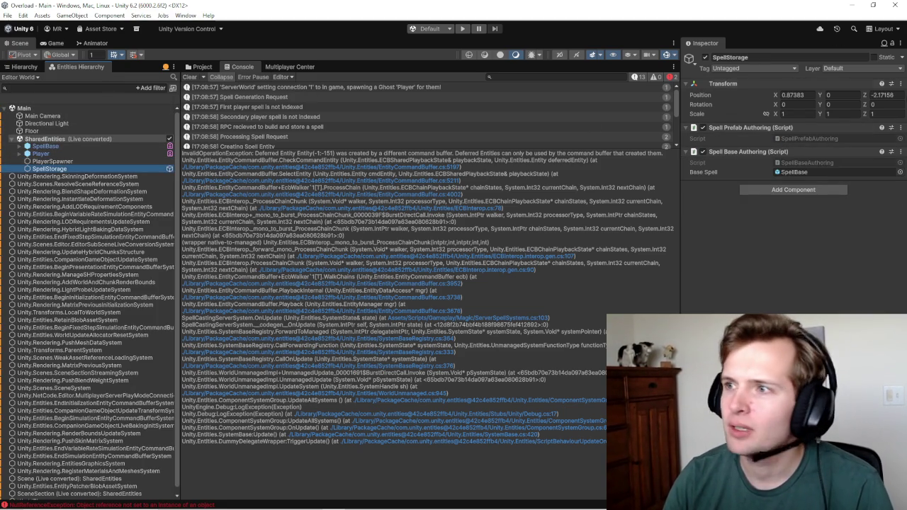
{"action": "left_click", "coordinate": [883, 43]}
{"action": "left_click", "coordinate": [853, 88]}
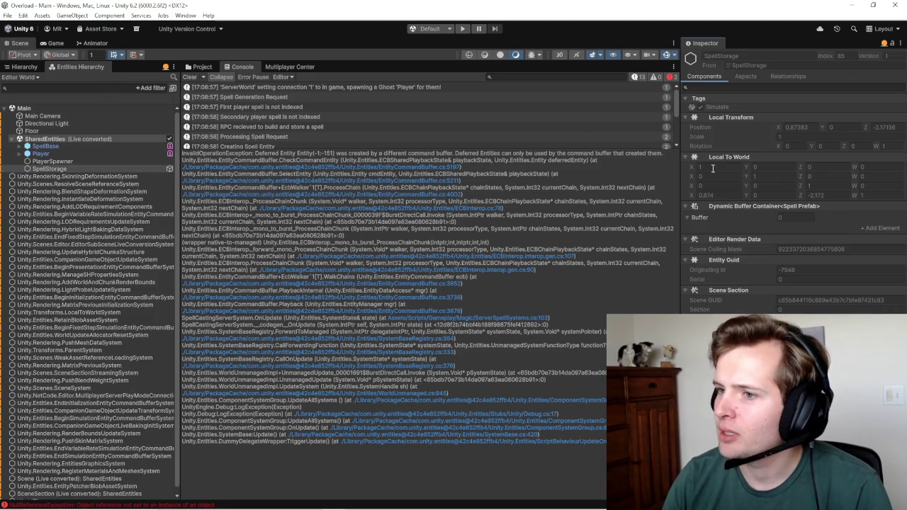
{"action": "left_click", "coordinate": [690, 218]}
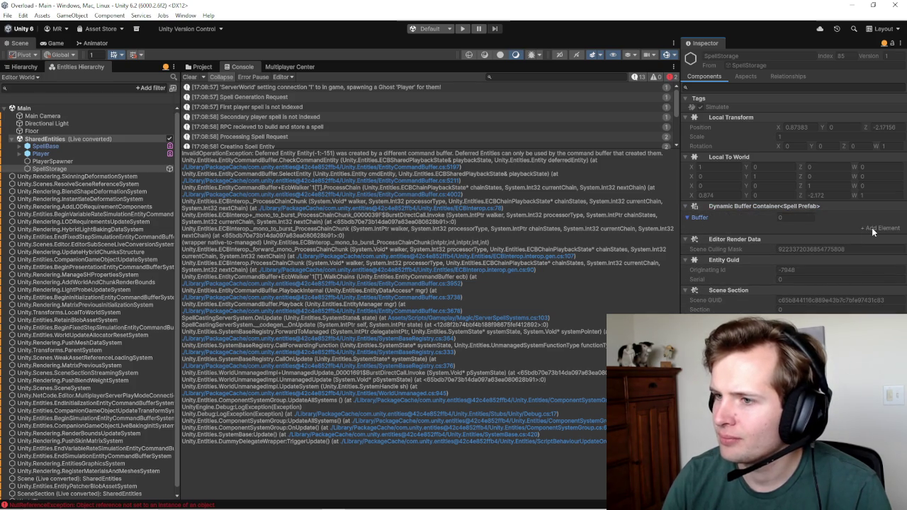
{"action": "left_click", "coordinate": [462, 28]}
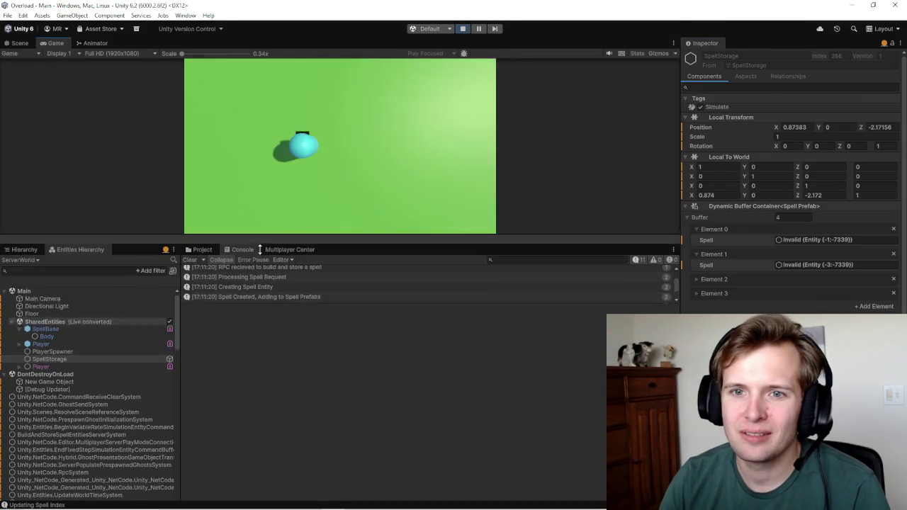
Step: Enlarge the Game view, expand SpellStorage buffer Elements 2 and 3, then stop playing
{"action": "left_click_drag", "start_coordinate": [259, 61], "coordinate": [269, 253]}
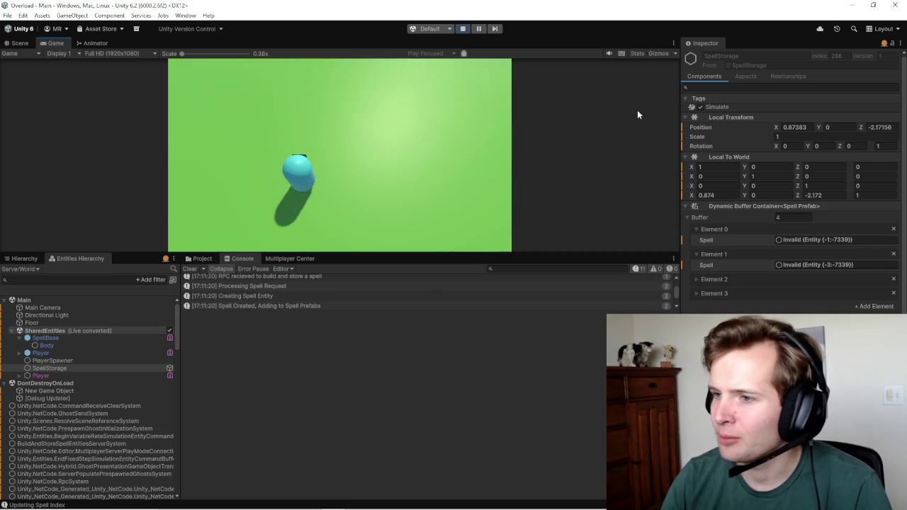
{"action": "left_click", "coordinate": [694, 279]}
{"action": "left_click", "coordinate": [696, 305]}
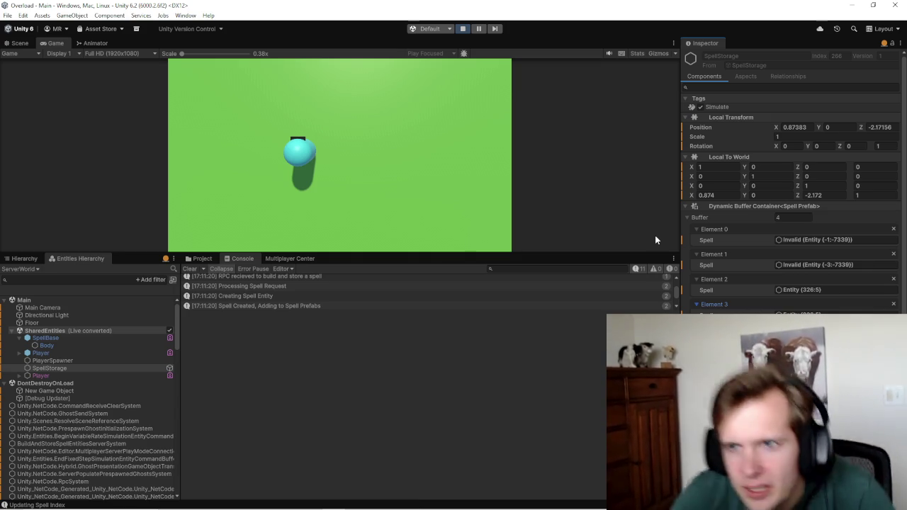
{"action": "left_click", "coordinate": [466, 29]}
{"action": "key", "text": "alt+Tab"}
{"action": "key", "text": "Tab"}
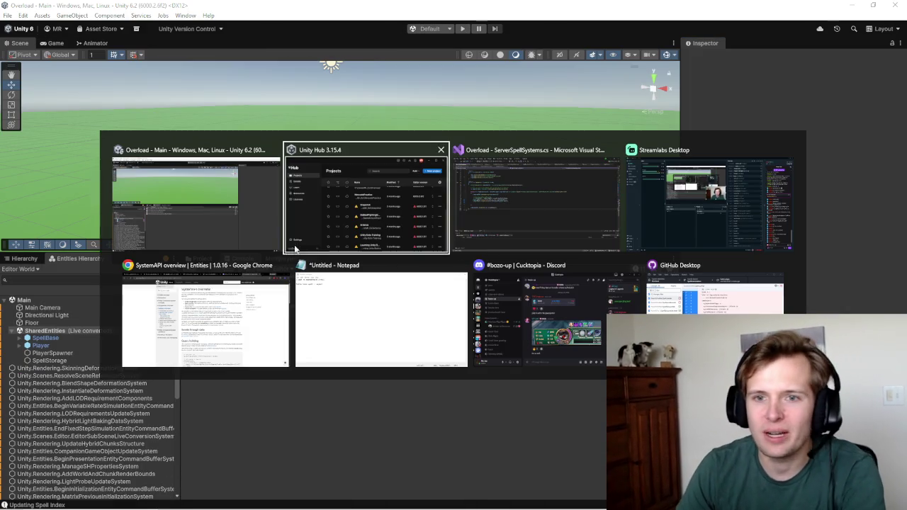
Step: Comment out the spellPrefabs.Add line 44 with // and save the script
{"action": "scroll", "coordinate": [310, 222], "scroll_direction": "up", "scroll_amount": 12}
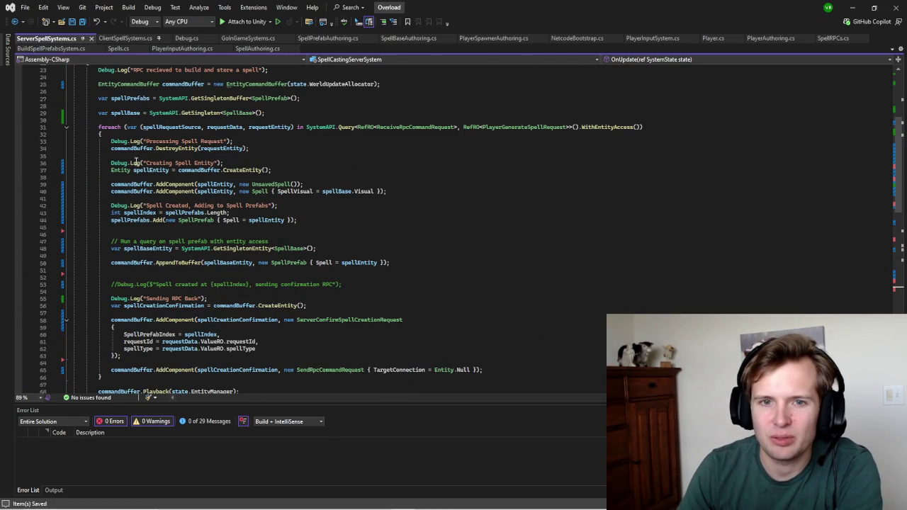
{"action": "left_click", "coordinate": [111, 219]}
{"action": "type", "text": "//"}
{"action": "key", "text": "Up"}
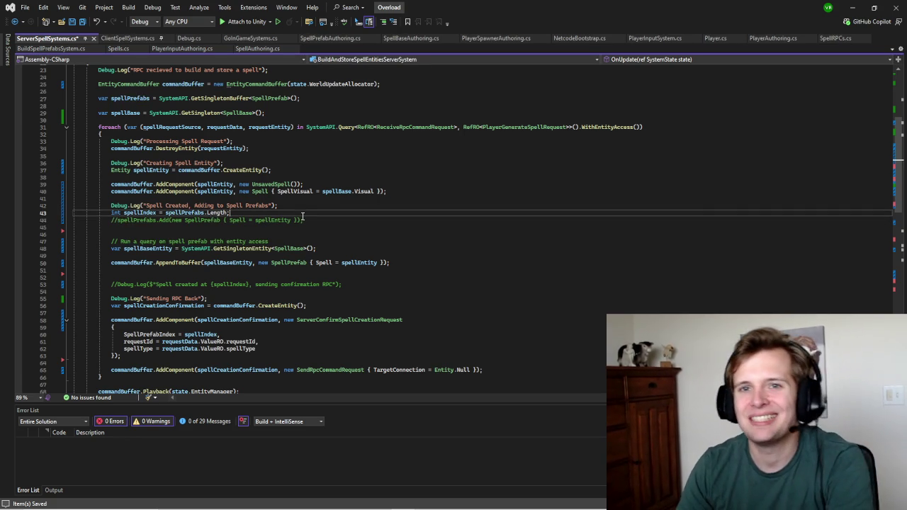
{"action": "key", "text": "ctrl+s"}
{"action": "left_click", "coordinate": [852, 7]}
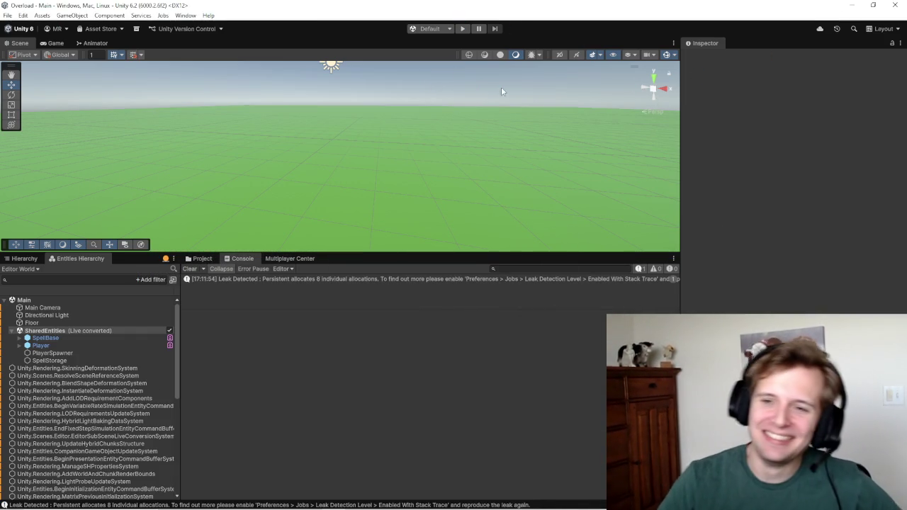
Step: Play and cast a primary spell, resizing the Game view to read the index 0 logs
{"action": "left_click", "coordinate": [462, 28]}
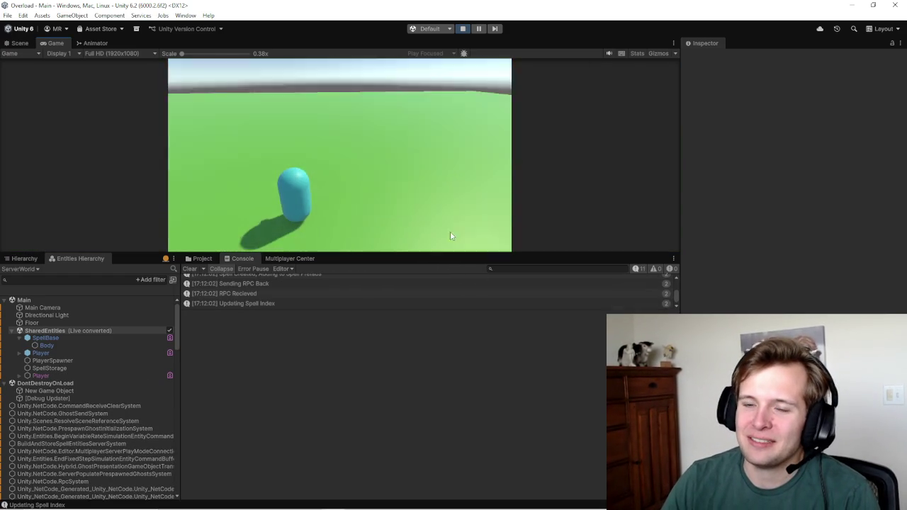
{"action": "left_click", "coordinate": [405, 136]}
{"action": "mouse_move", "coordinate": [415, 254]}
{"action": "left_mouse_down"}
{"action": "mouse_move", "coordinate": [414, 189]}
{"action": "mouse_move", "coordinate": [411, 420]}
{"action": "left_mouse_up"}
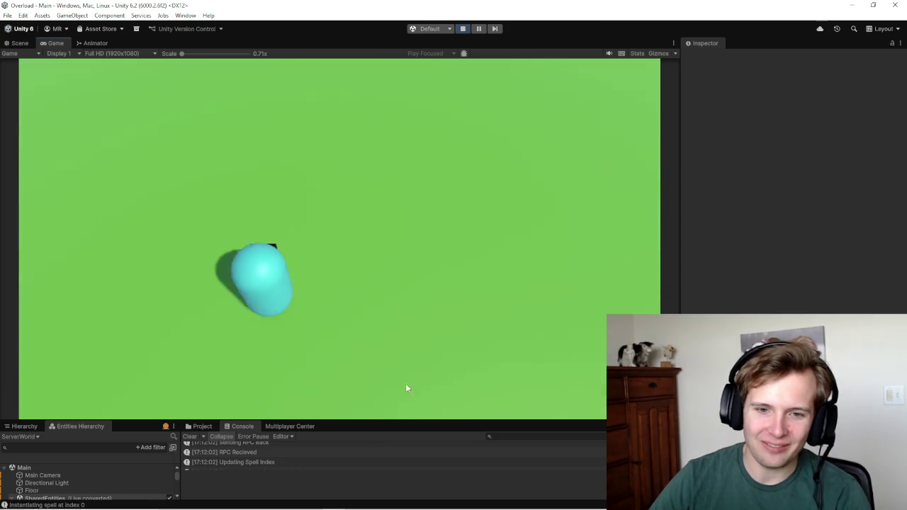
{"action": "left_click_drag", "start_coordinate": [252, 420], "coordinate": [255, 210]}
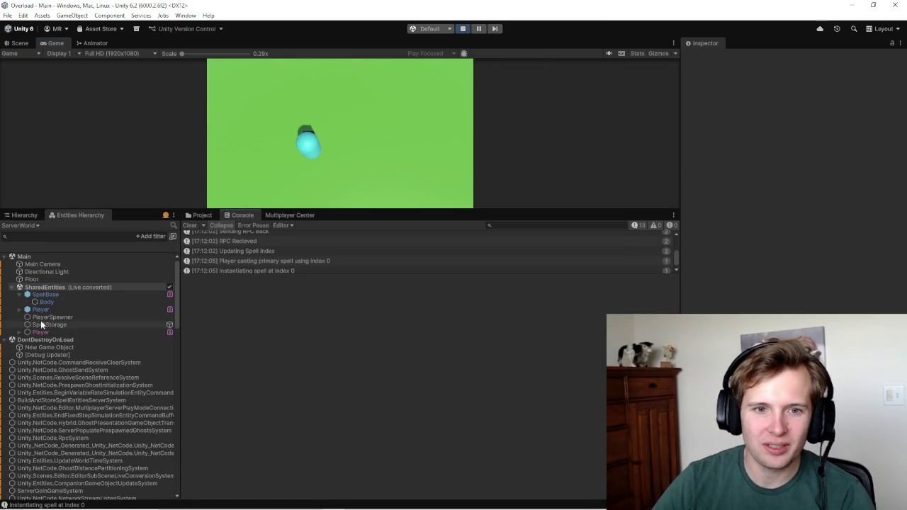
Step: Inspect the SpellBase entity, then stop and restart play mode
{"action": "left_click", "coordinate": [61, 295]}
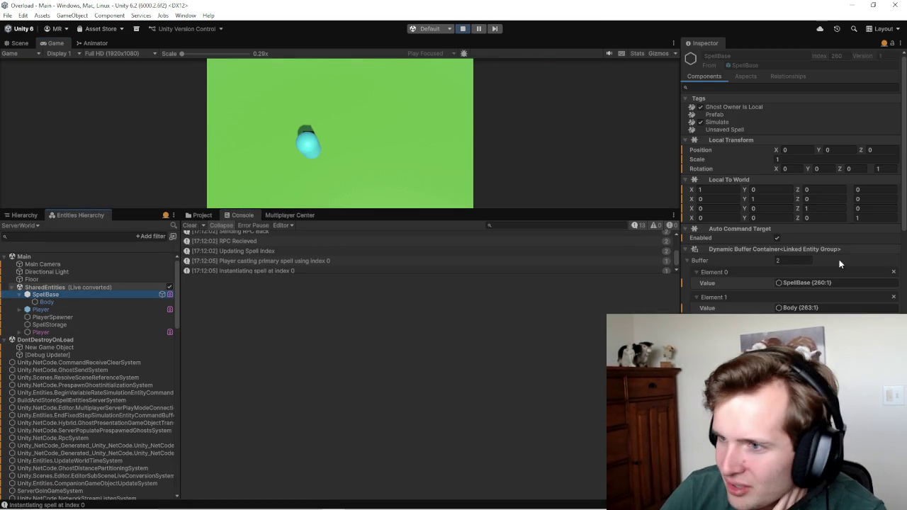
{"action": "scroll", "coordinate": [838, 259], "scroll_direction": "down", "scroll_amount": 5}
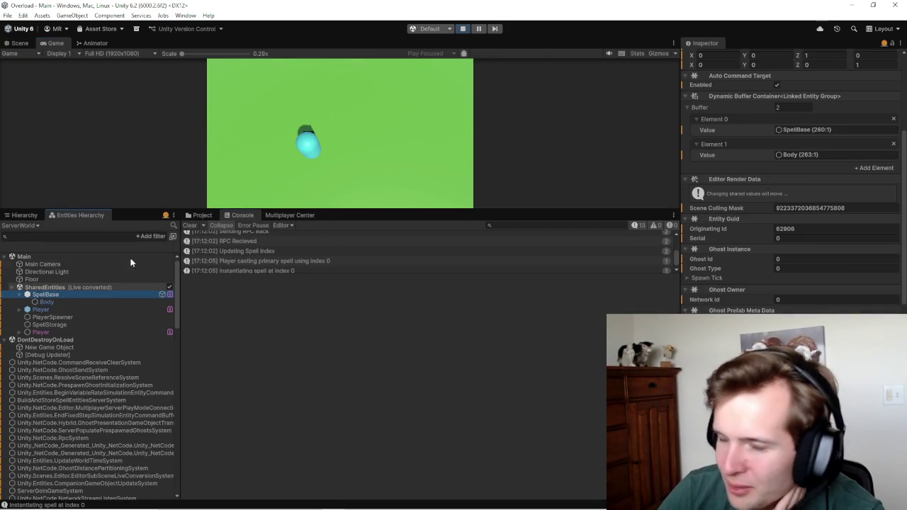
{"action": "left_click", "coordinate": [462, 29]}
{"action": "left_click", "coordinate": [352, 128]}
{"action": "left_click", "coordinate": [461, 28]}
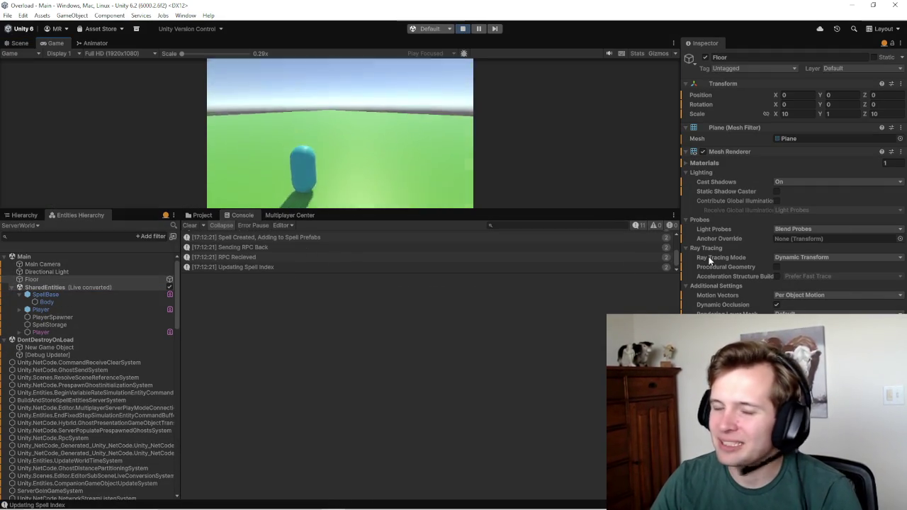
Step: Compare SpellBase, PlayerSpawner and SpellStorage, whose buffer now holds two valid spell entities
{"action": "left_click", "coordinate": [45, 294]}
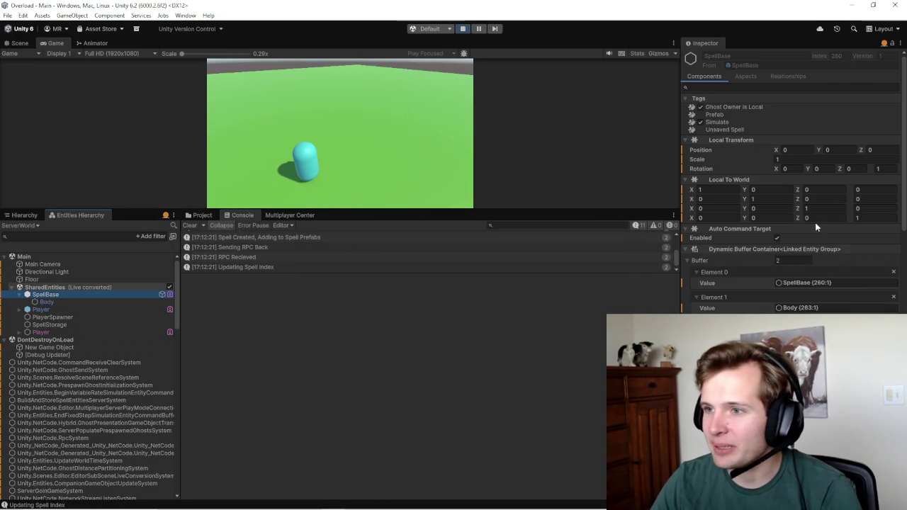
{"action": "scroll", "coordinate": [799, 204], "scroll_direction": "down", "scroll_amount": 5}
{"action": "scroll", "coordinate": [798, 204], "scroll_direction": "up", "scroll_amount": 3}
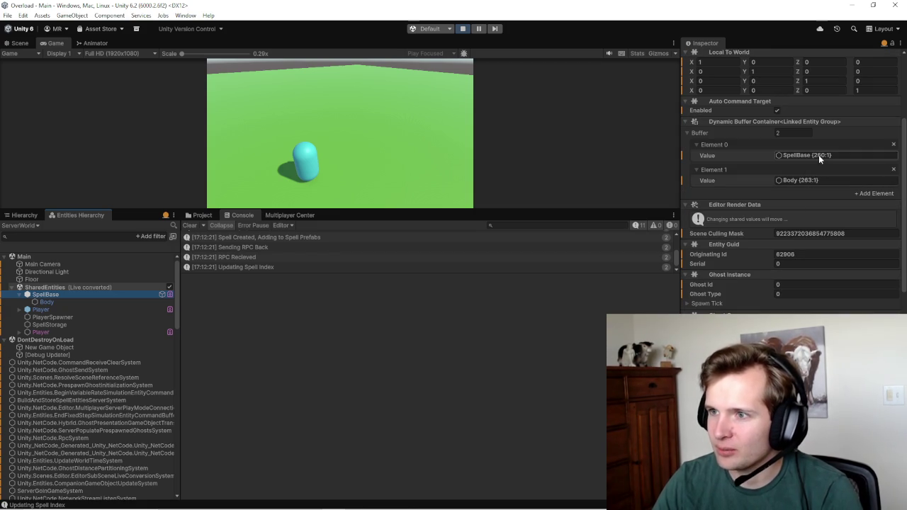
{"action": "left_click", "coordinate": [41, 316]}
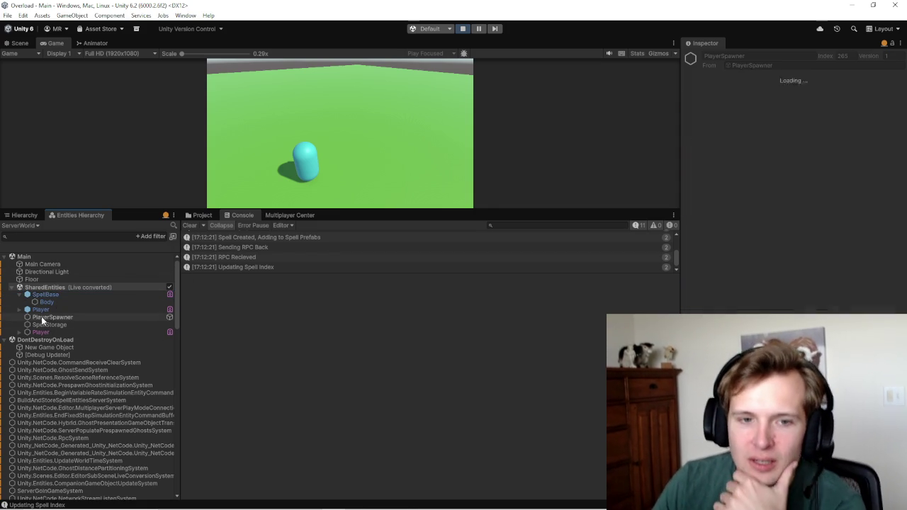
{"action": "left_click", "coordinate": [41, 324]}
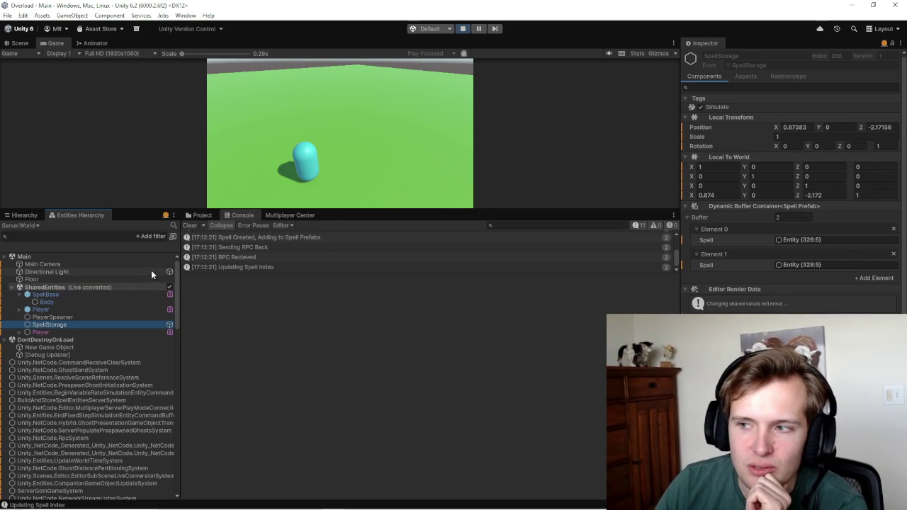
{"action": "left_click", "coordinate": [45, 294]}
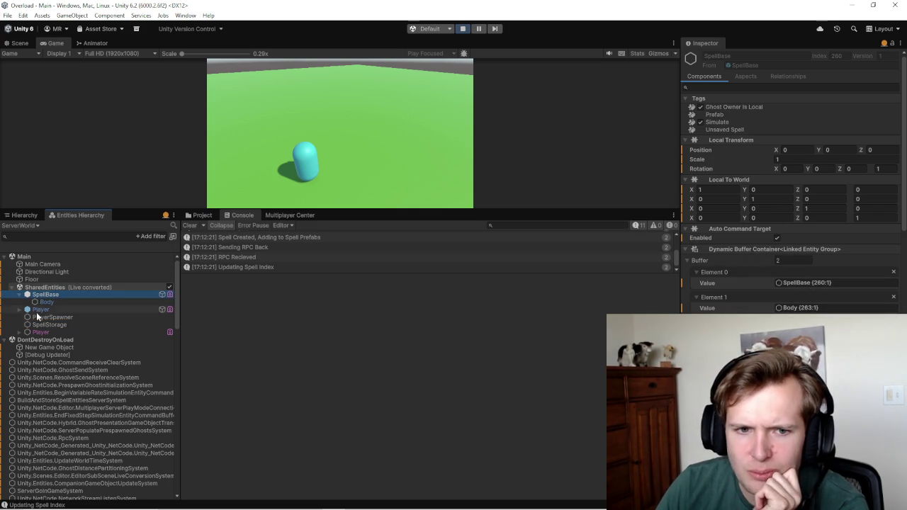
{"action": "left_click", "coordinate": [48, 294]}
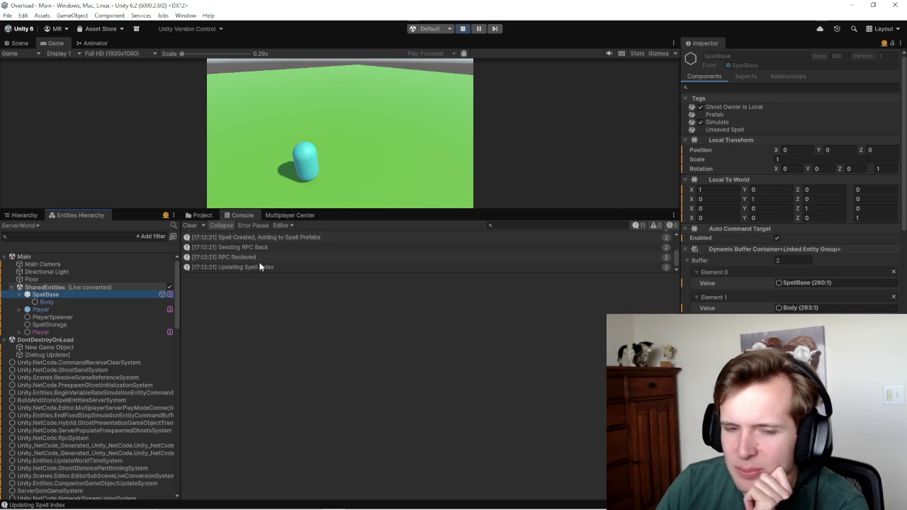
{"action": "left_click", "coordinate": [199, 215]}
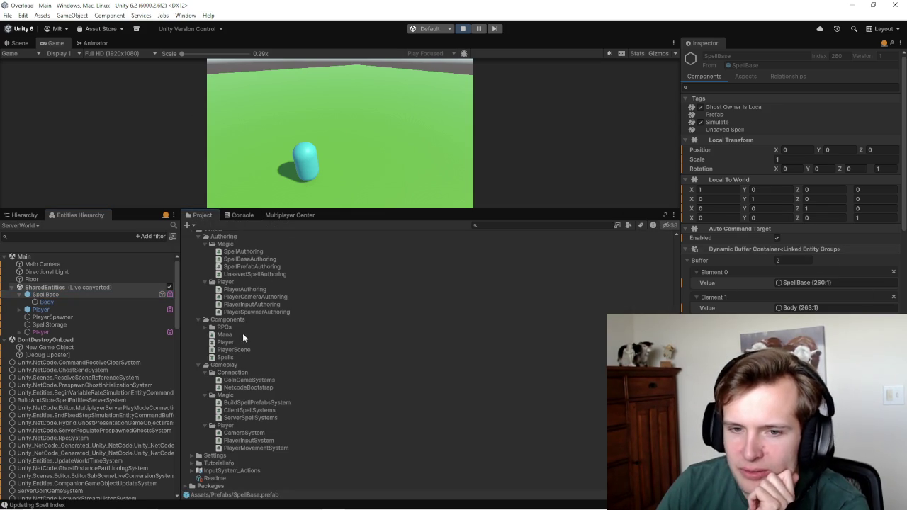
{"action": "left_click", "coordinate": [230, 357]}
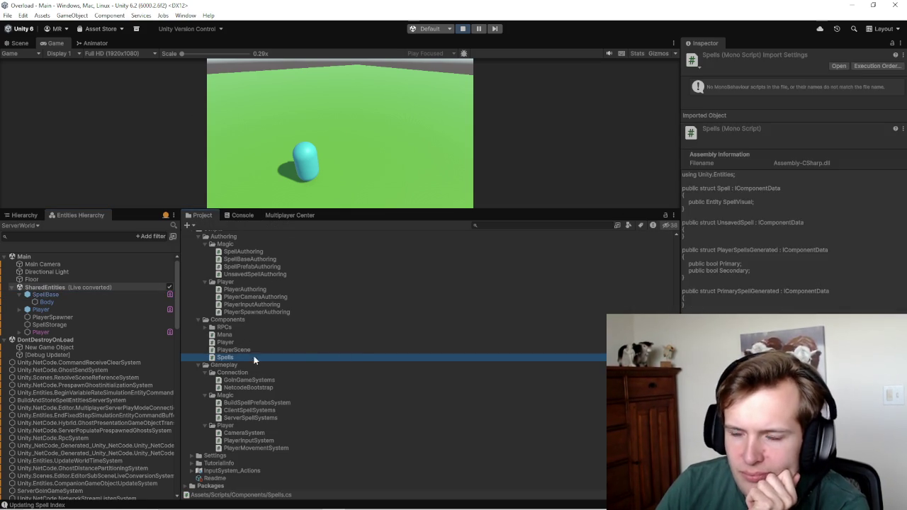
{"action": "scroll", "coordinate": [311, 355], "scroll_direction": "up", "scroll_amount": 2}
{"action": "scroll", "coordinate": [311, 350], "scroll_direction": "up", "scroll_amount": 3}
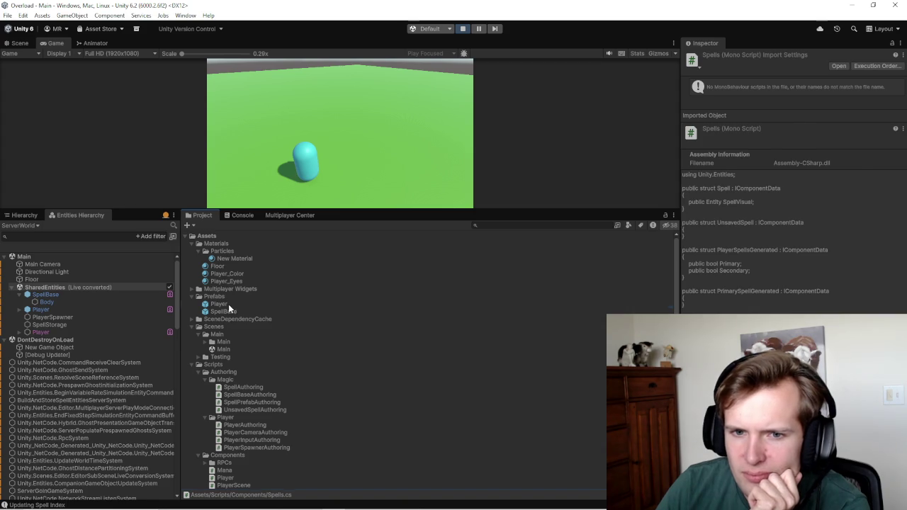
{"action": "left_click", "coordinate": [228, 304]}
{"action": "left_click", "coordinate": [232, 311]}
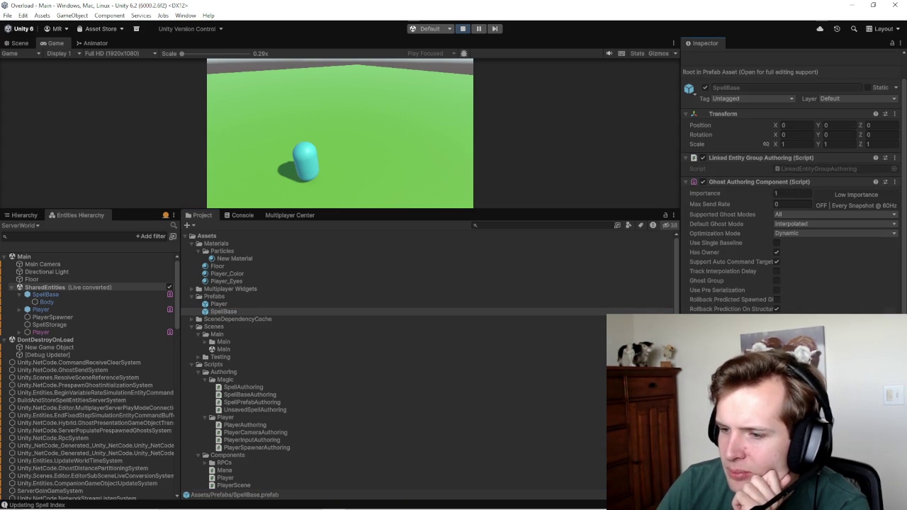
{"action": "scroll", "coordinate": [787, 184], "scroll_direction": "up", "scroll_amount": 1}
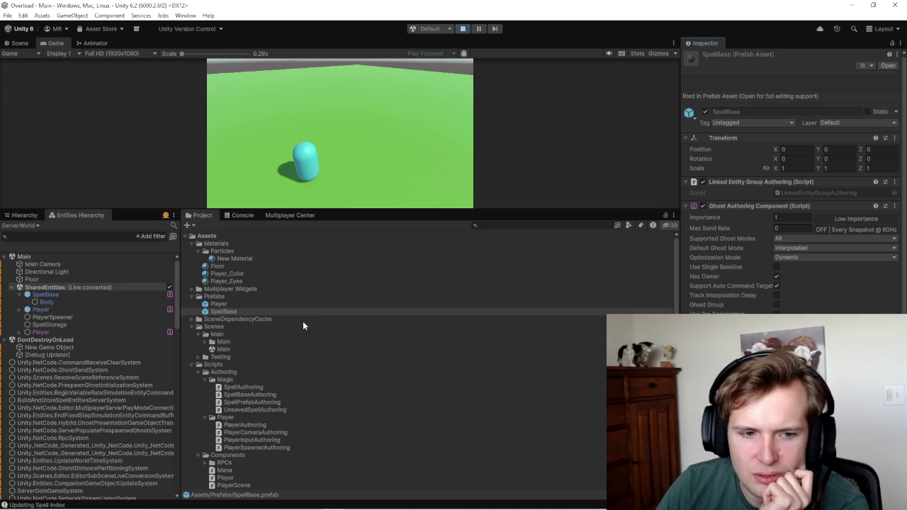
{"action": "left_click", "coordinate": [69, 294]}
{"action": "scroll", "coordinate": [830, 261], "scroll_direction": "down", "scroll_amount": 10}
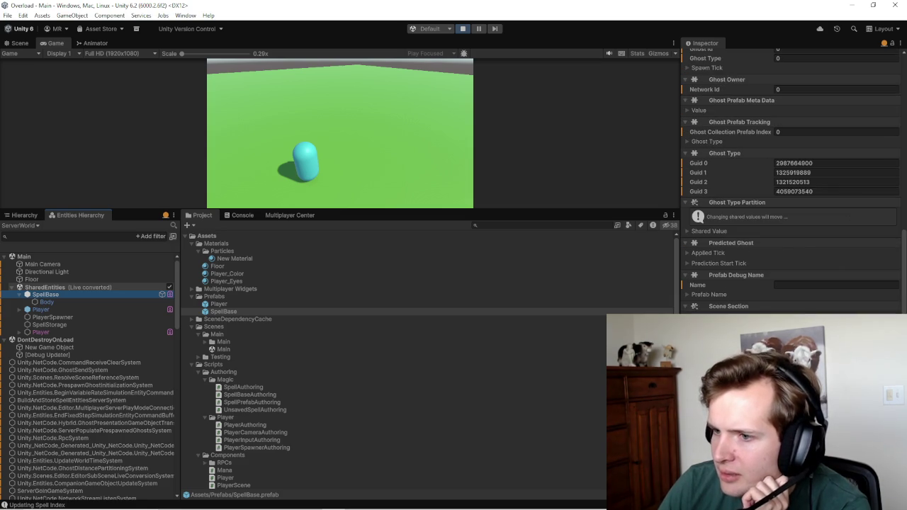
{"action": "scroll", "coordinate": [738, 299], "scroll_direction": "up", "scroll_amount": 15}
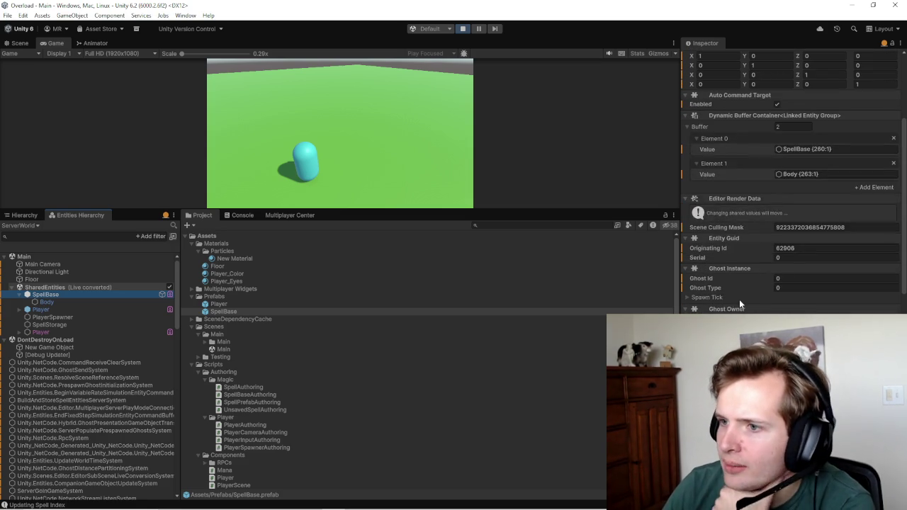
{"action": "scroll", "coordinate": [753, 279], "scroll_direction": "up", "scroll_amount": 1}
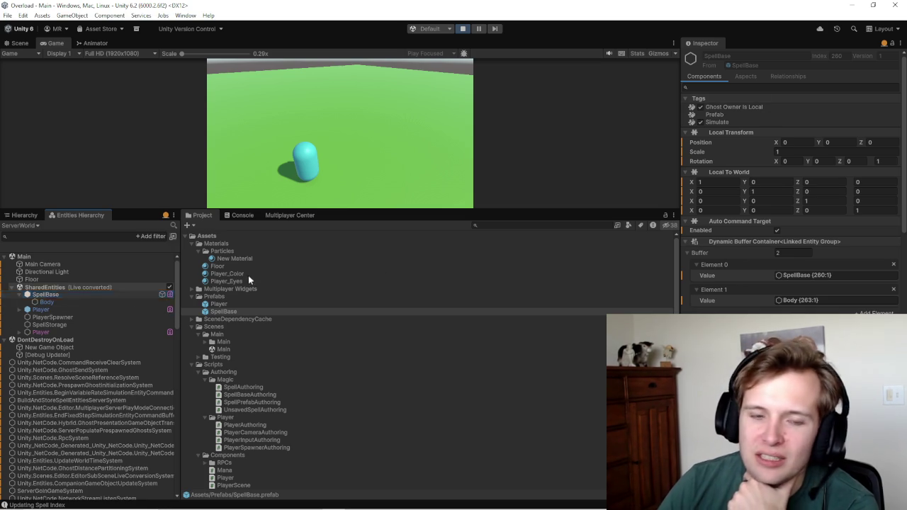
Step: Inspect the Player, PlayerSpawner and SpellStorage entities in the server world
{"action": "left_click", "coordinate": [51, 316]}
{"action": "left_click", "coordinate": [51, 312]}
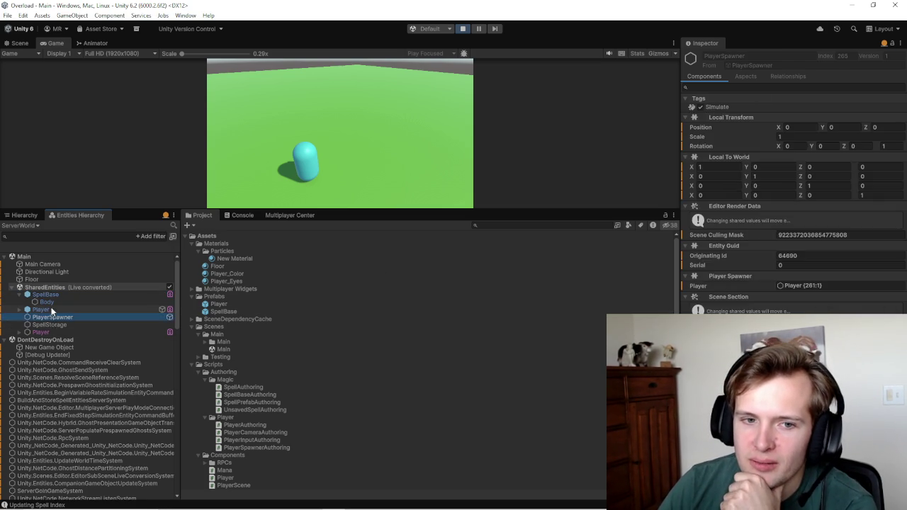
{"action": "left_click", "coordinate": [43, 323]}
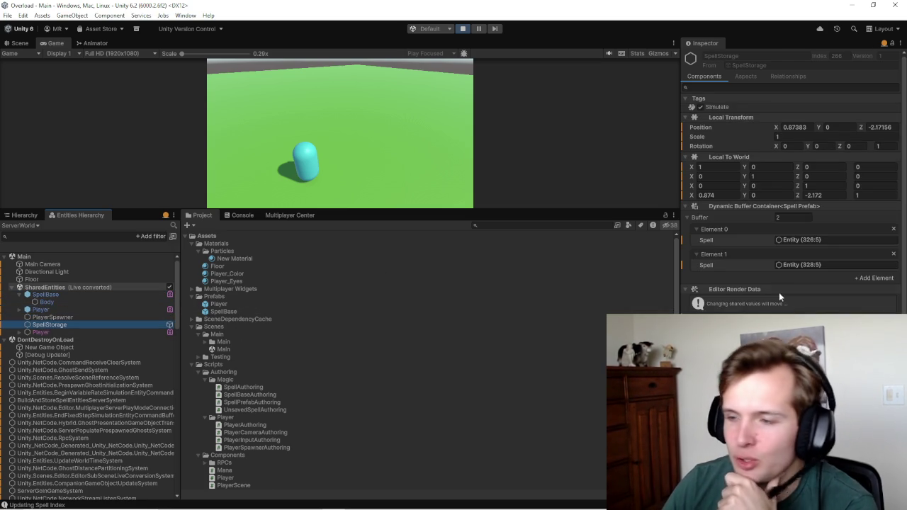
{"action": "scroll", "coordinate": [746, 260], "scroll_direction": "down", "scroll_amount": 3}
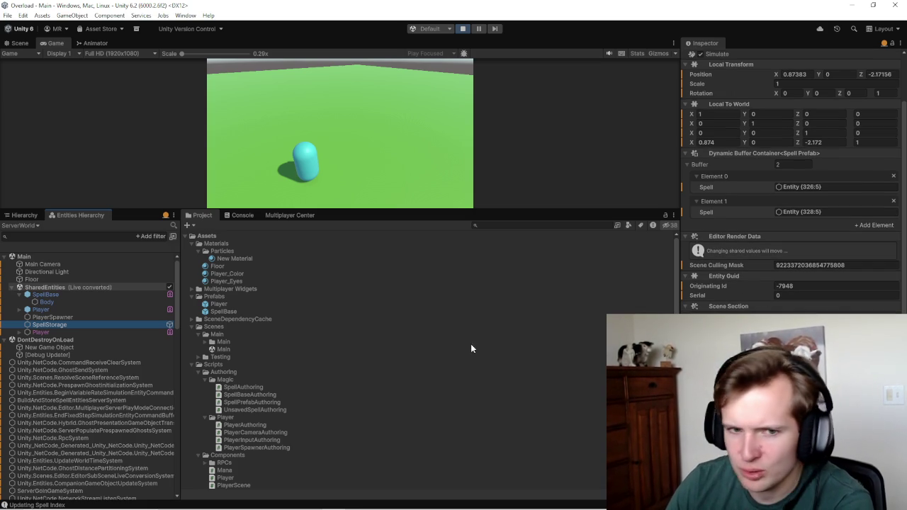
Step: Filter the entities hierarchy to entity index 260, leaving only SpellBase listed
{"action": "left_click", "coordinate": [85, 235]}
{"action": "type", "text": "ei"}
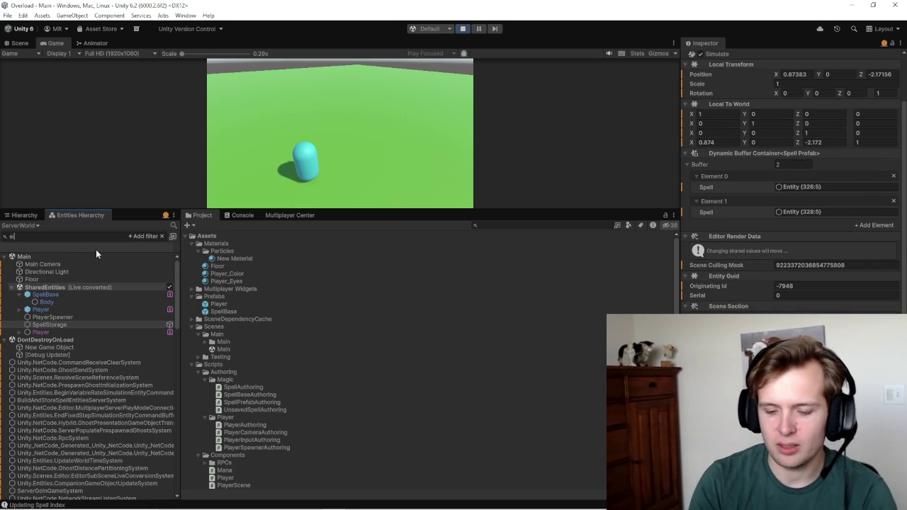
{"action": "type", "text": ":260"}
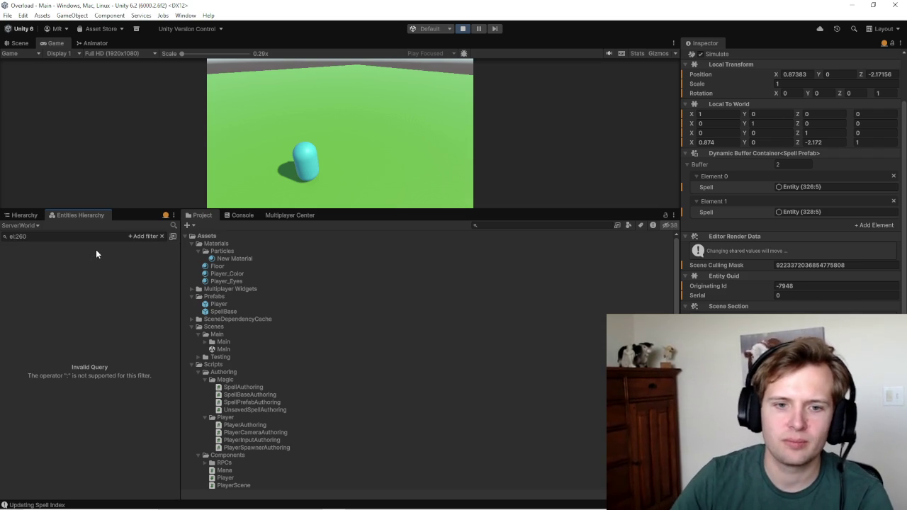
{"action": "key", "text": "ctrl+a"}
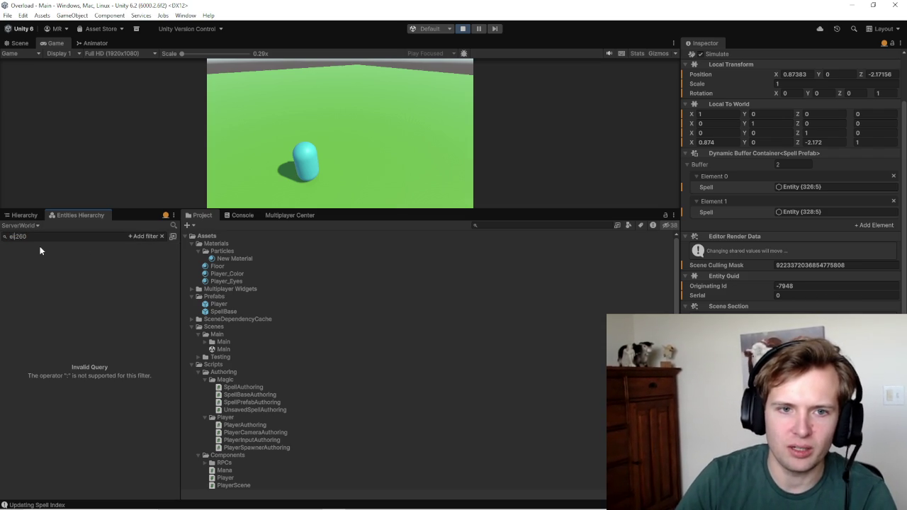
{"action": "type", "text": "="}
{"action": "key", "text": "ctrl+a"}
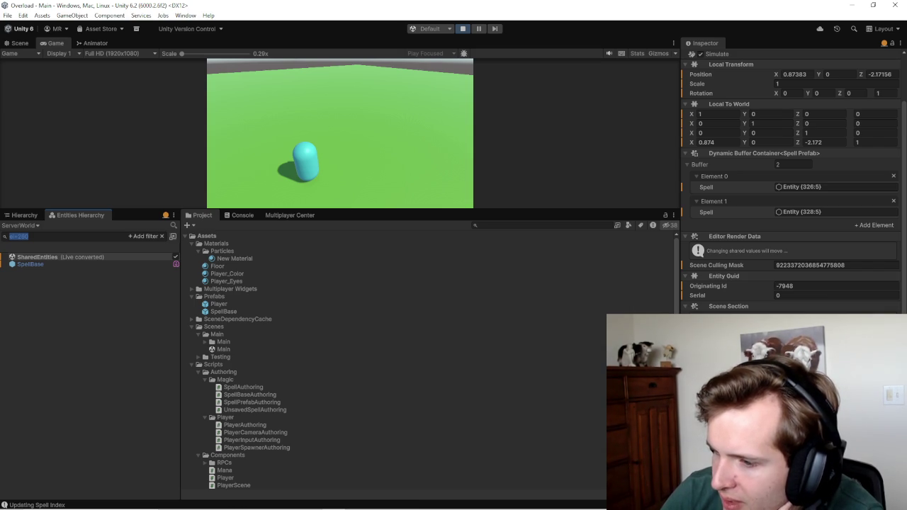
{"action": "left_click", "coordinate": [432, 152]}
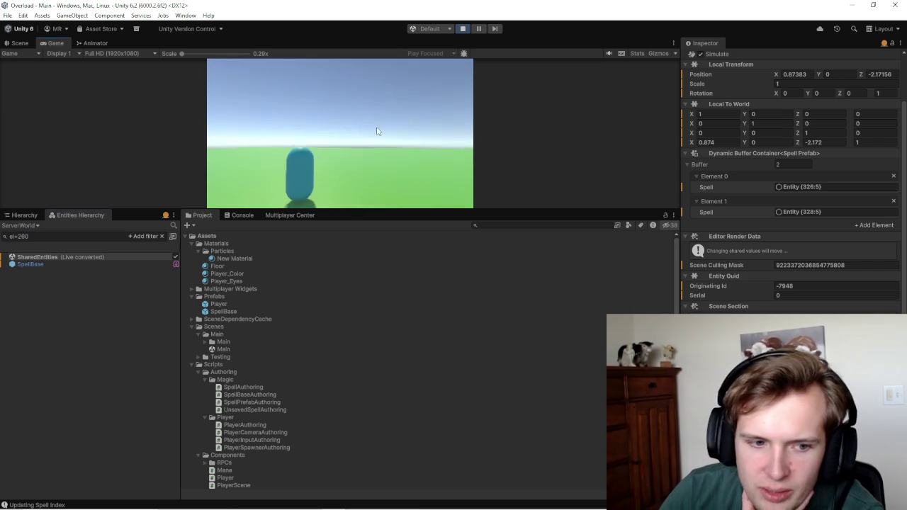
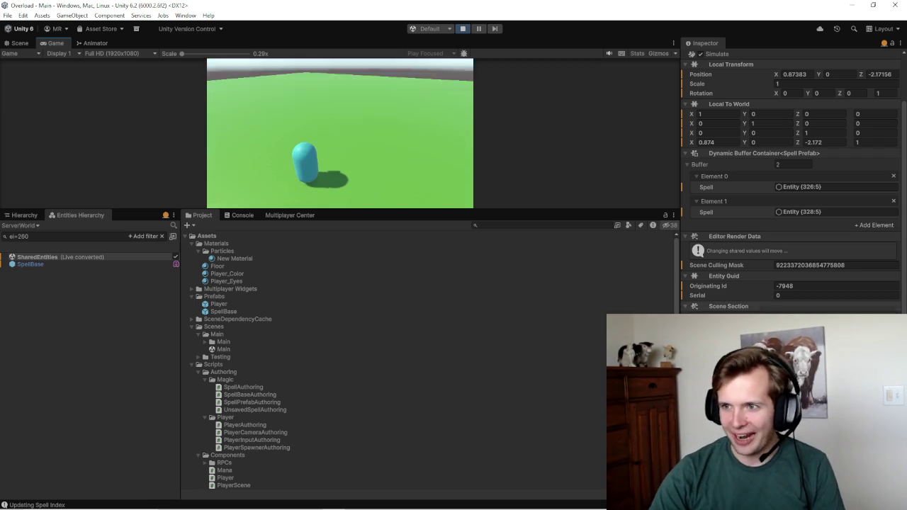
Step: Select the server-world SpellBase entity, scroll to its ghost components, and show the Console log
{"action": "scroll", "coordinate": [779, 283], "scroll_direction": "up", "scroll_amount": 2}
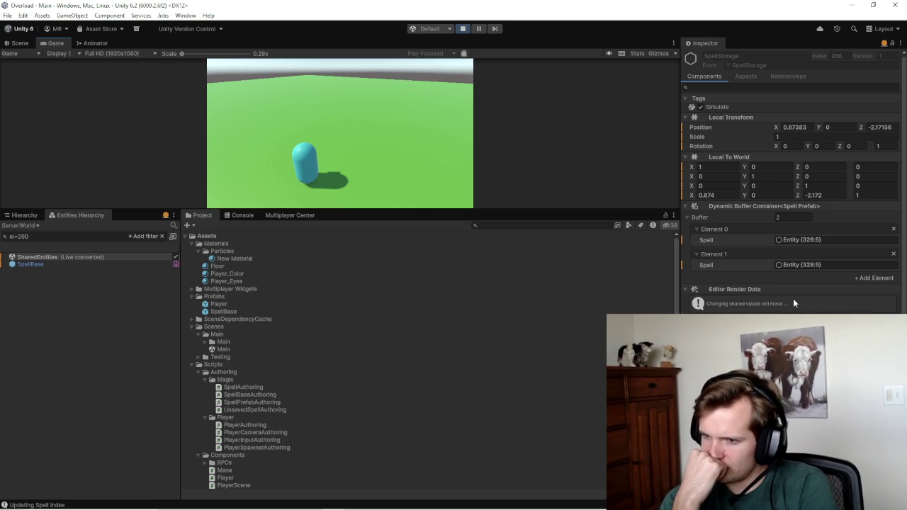
{"action": "left_click", "coordinate": [117, 264]}
{"action": "left_click", "coordinate": [118, 264]}
{"action": "scroll", "coordinate": [788, 216], "scroll_direction": "down", "scroll_amount": 10}
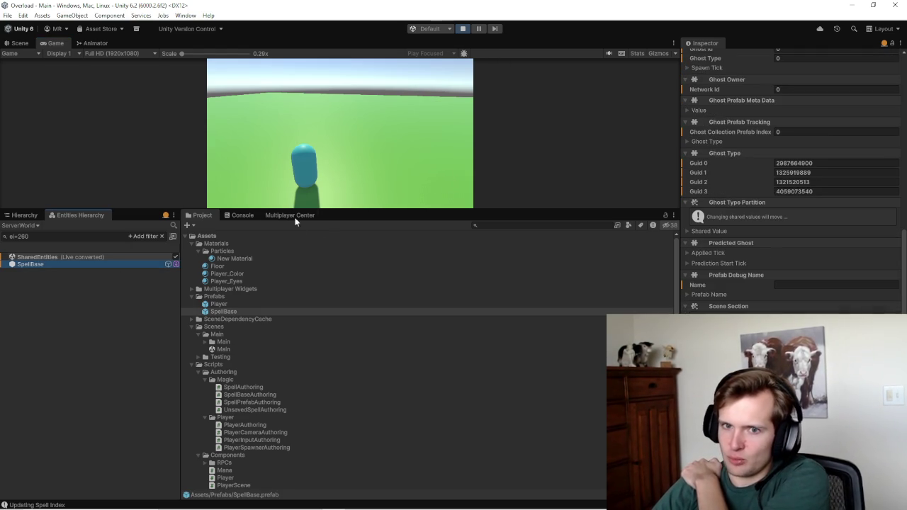
{"action": "left_click", "coordinate": [242, 216]}
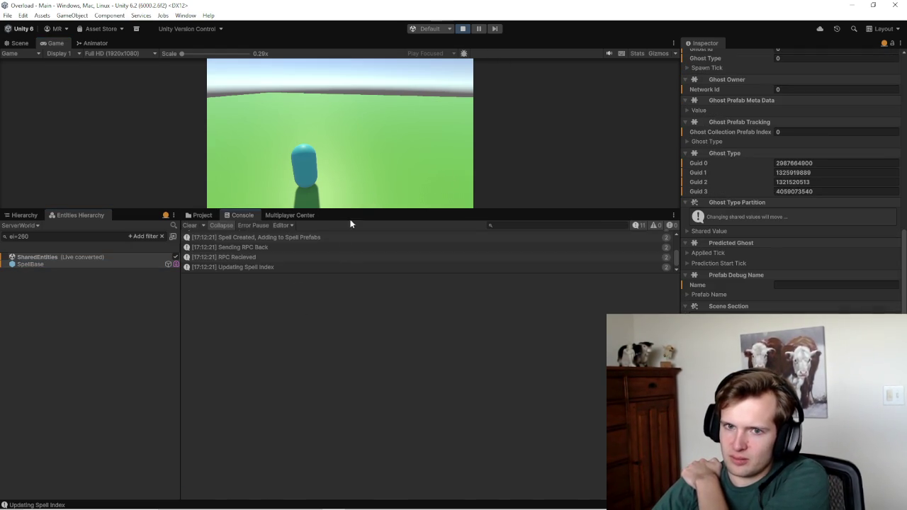
Step: Cast the primary spell to log 'Instantiating spell at Index 0', then show the Main scene hierarchy
{"action": "left_click", "coordinate": [342, 137]}
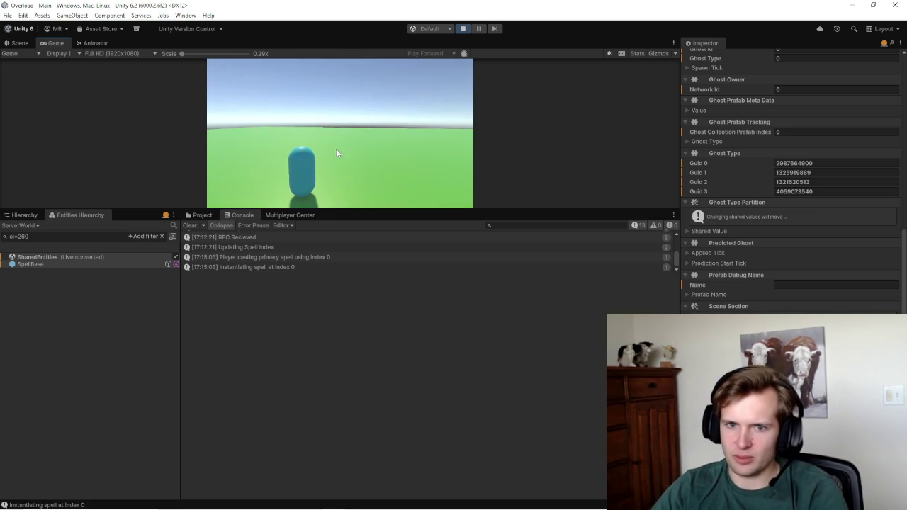
{"action": "left_click", "coordinate": [34, 237]}
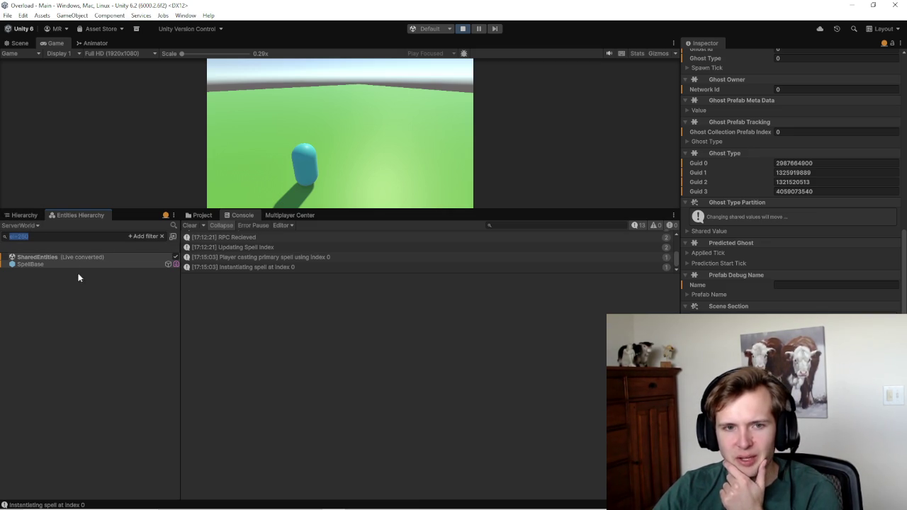
{"action": "left_click", "coordinate": [22, 215]}
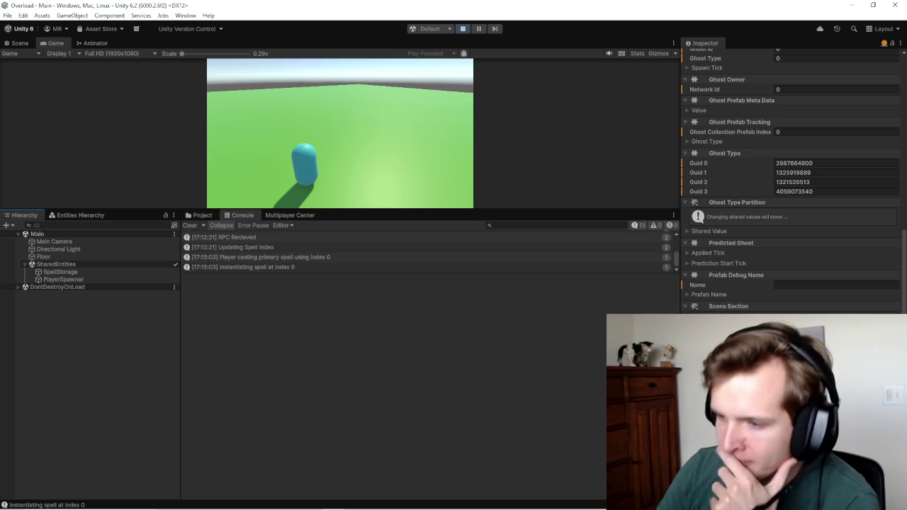
Step: Inspect PlayerSpawner, enlarge the Console to see the full spell log, then switch to ServerSpellSystems.cs
{"action": "left_click", "coordinate": [59, 278]}
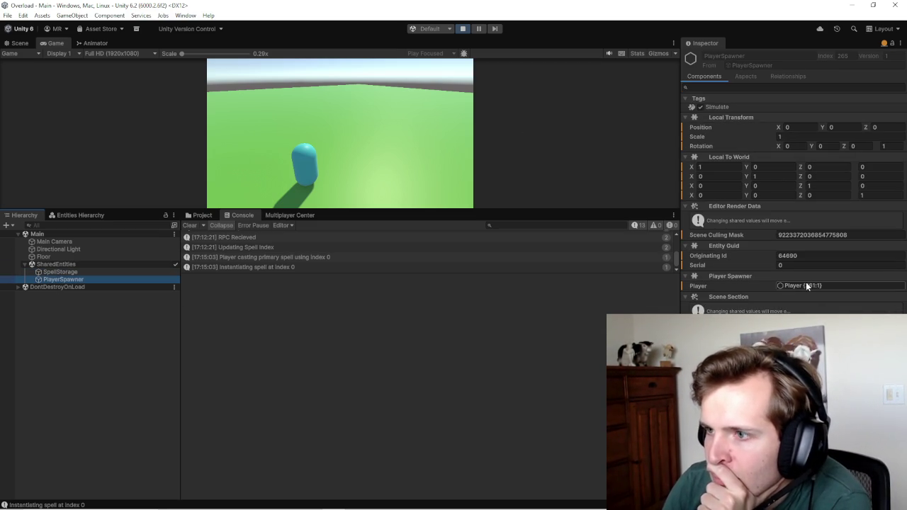
{"action": "left_click", "coordinate": [200, 214]}
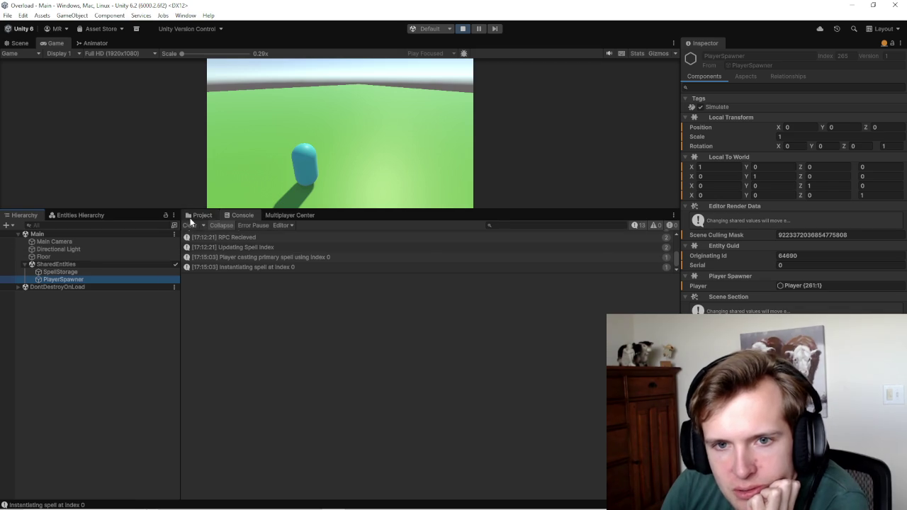
{"action": "left_click", "coordinate": [240, 215]}
{"action": "left_click_drag", "start_coordinate": [289, 275], "coordinate": [309, 473]}
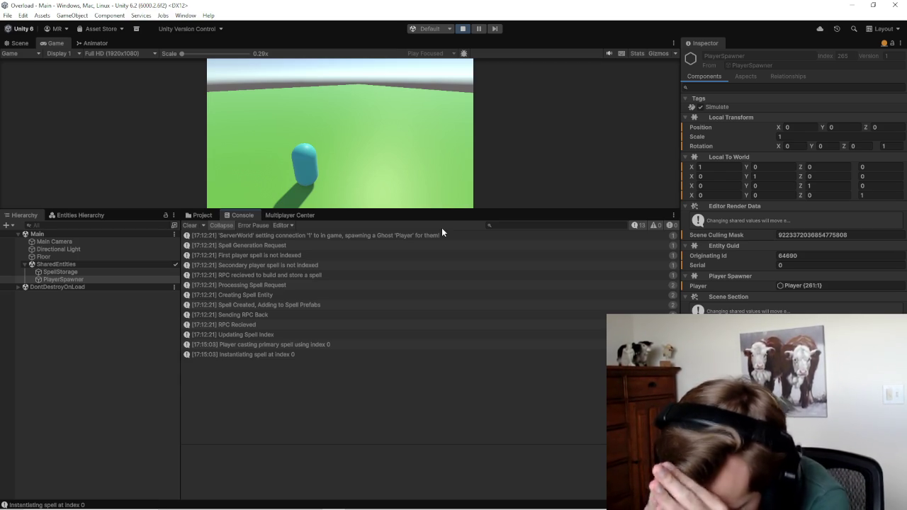
{"action": "left_click", "coordinate": [336, 149]}
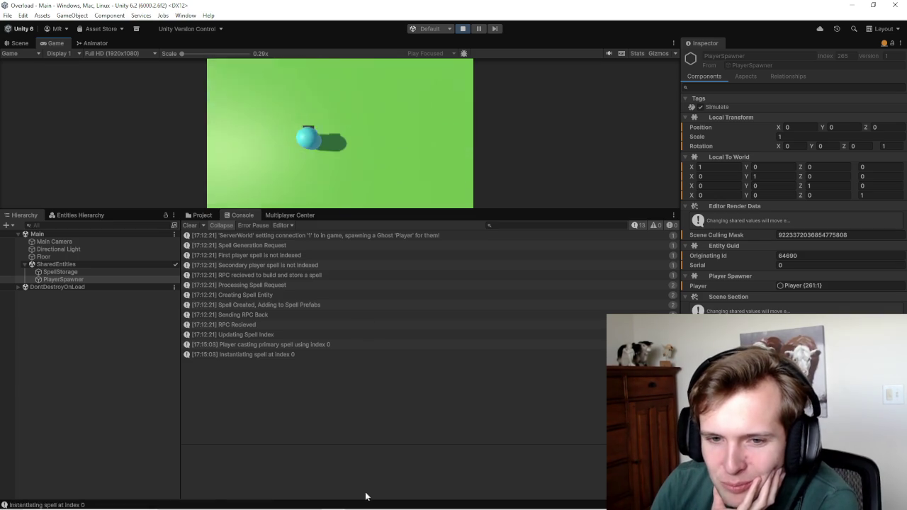
{"action": "left_click", "coordinate": [402, 507]}
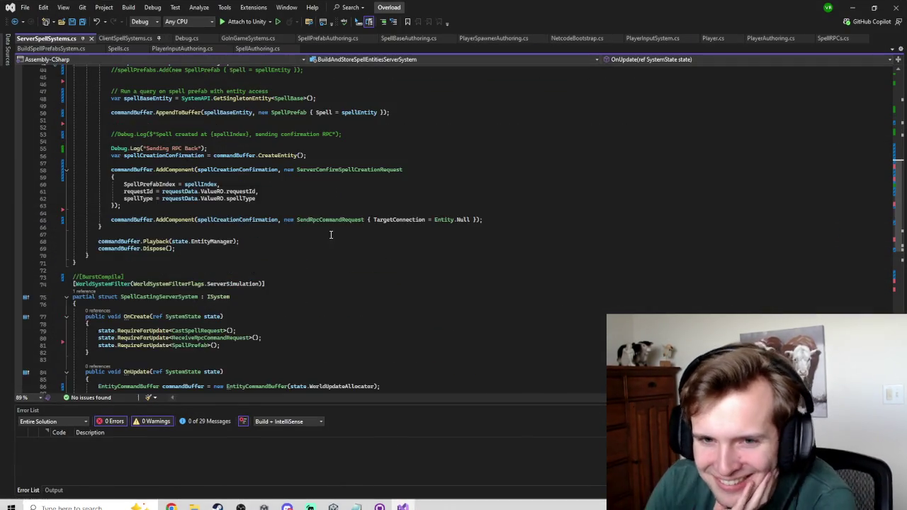
Step: Review SpellCastingServerSystem's instantiate line, then in Unity stop play mode and enlarge the Scene view
{"action": "scroll", "coordinate": [327, 227], "scroll_direction": "down", "scroll_amount": 12}
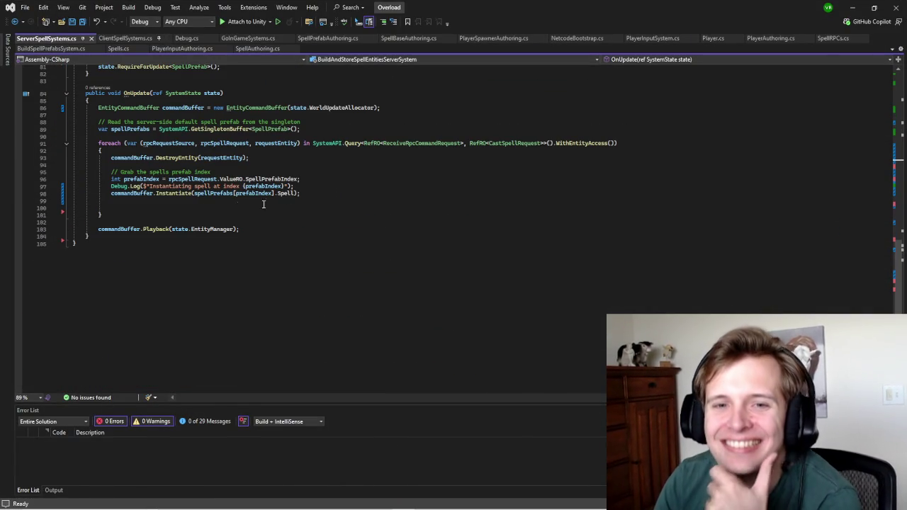
{"action": "left_click", "coordinate": [199, 206]}
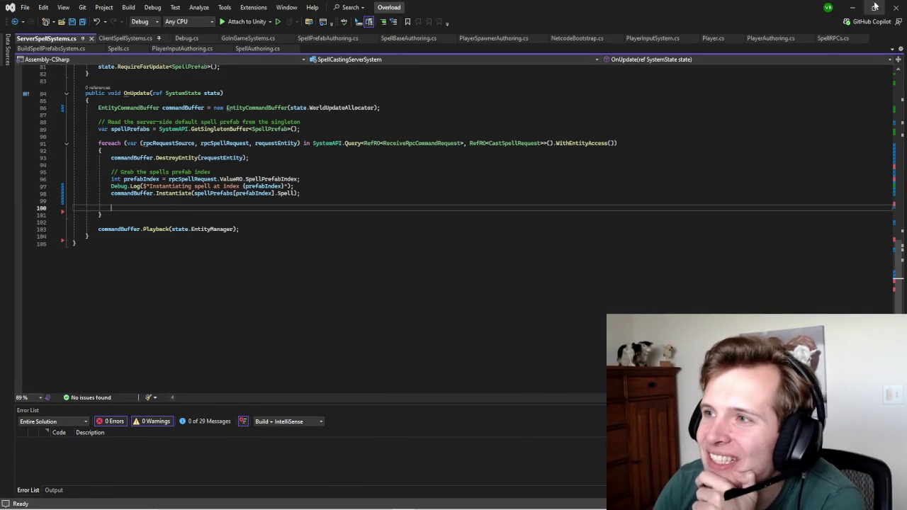
{"action": "left_click", "coordinate": [852, 7]}
{"action": "left_click", "coordinate": [462, 28]}
{"action": "left_click_drag", "start_coordinate": [422, 211], "coordinate": [414, 460]}
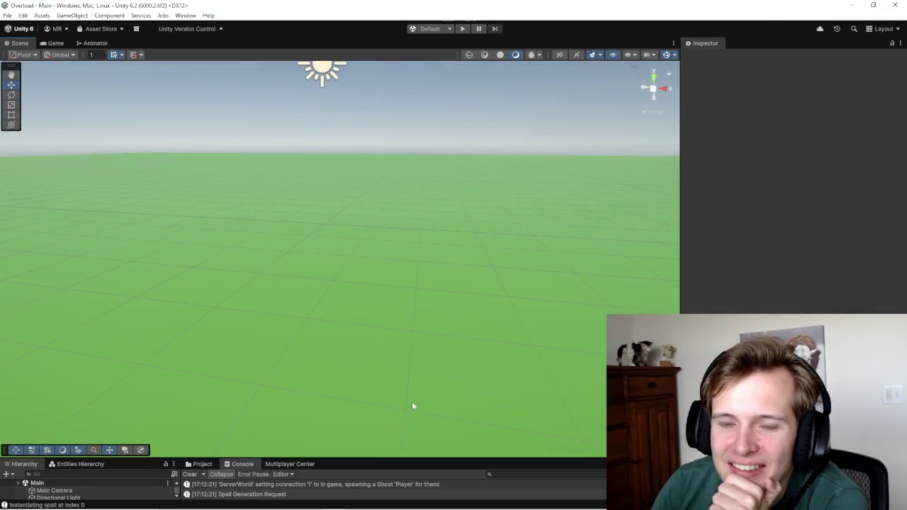
Step: Add the SpellBase prefab from the Project window into the SharedEntities subscene
{"action": "left_click", "coordinate": [200, 464]}
{"action": "left_click_drag", "start_coordinate": [318, 459], "coordinate": [304, 292]}
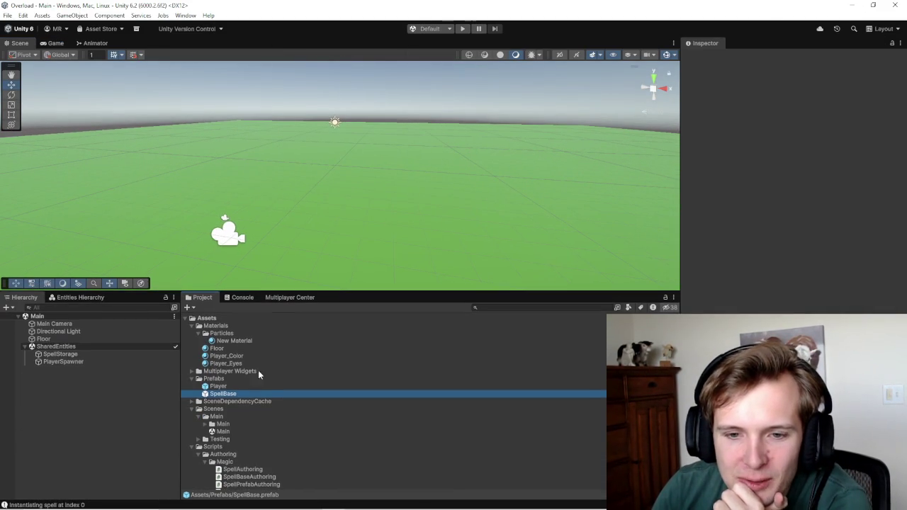
{"action": "left_click_drag", "start_coordinate": [222, 394], "coordinate": [51, 349]}
Step: Frame and inspect the grey SpellBase sphere, then run and stop a play-mode test
{"action": "left_click", "coordinate": [346, 178]}
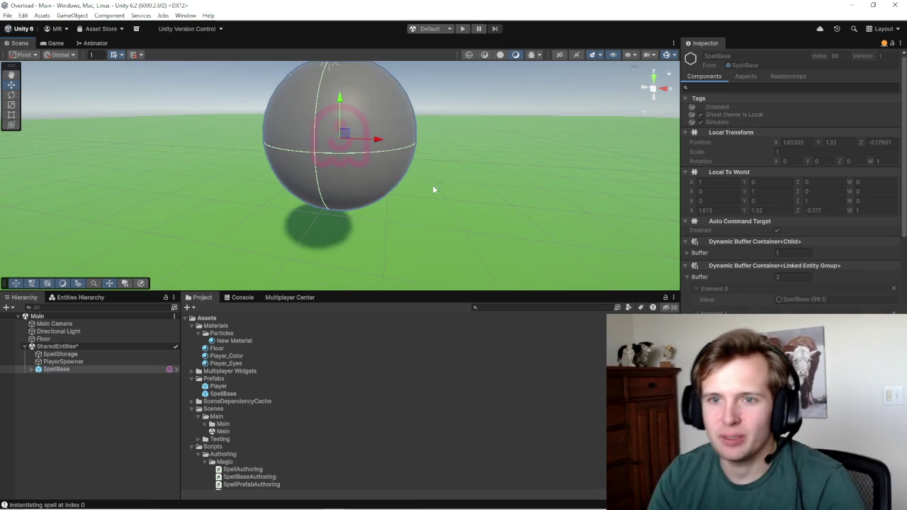
{"action": "left_click_drag", "start_coordinate": [423, 143], "coordinate": [320, 93]}
{"action": "key", "text": "f"}
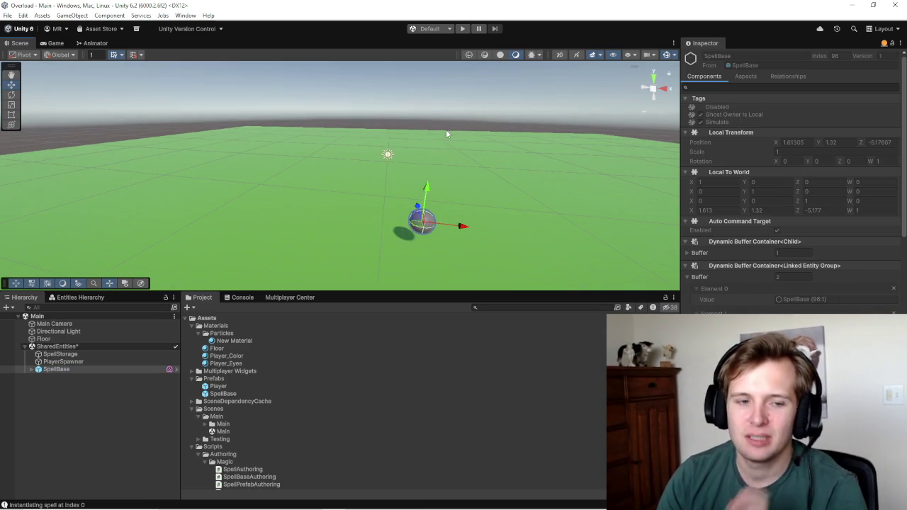
{"action": "left_click", "coordinate": [455, 118]}
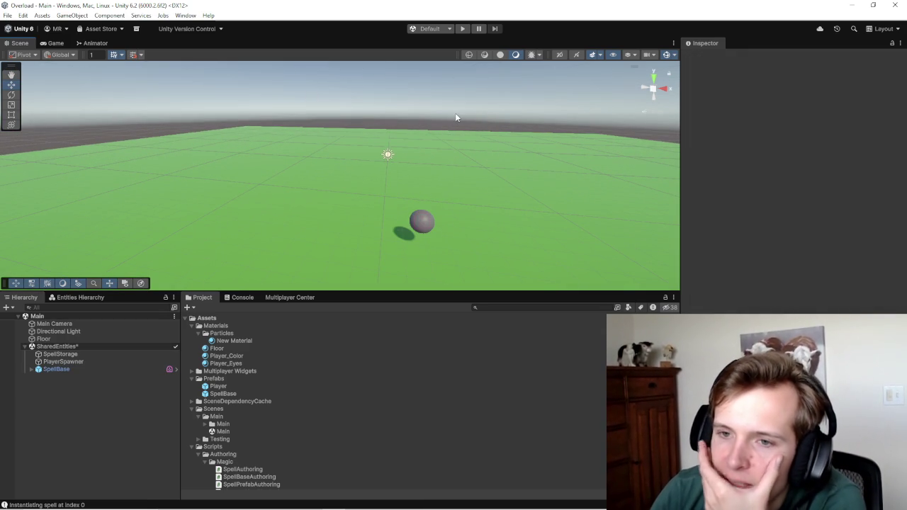
{"action": "left_click", "coordinate": [427, 216]}
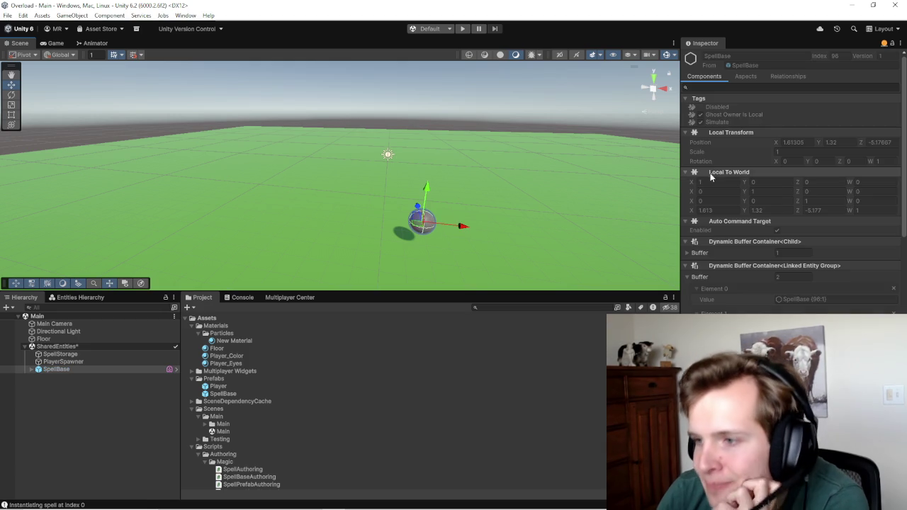
{"action": "scroll", "coordinate": [764, 247], "scroll_direction": "down", "scroll_amount": 10}
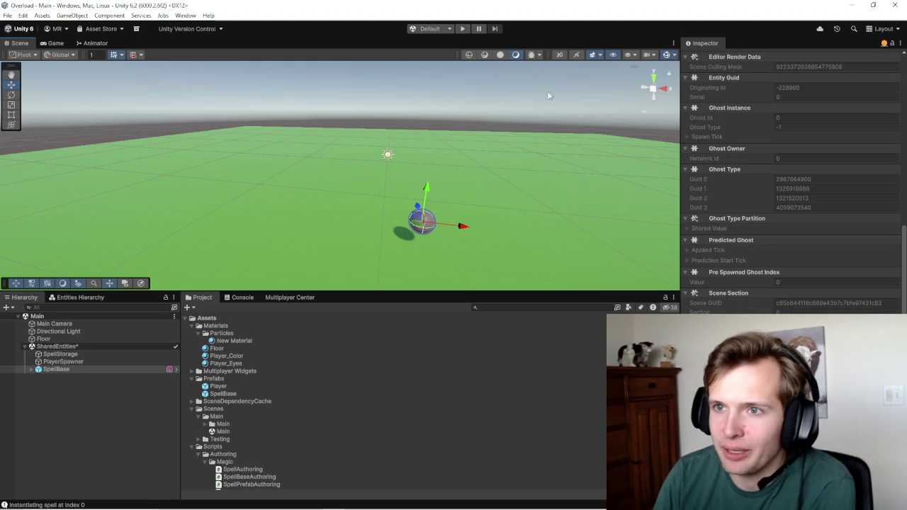
{"action": "left_click", "coordinate": [462, 28]}
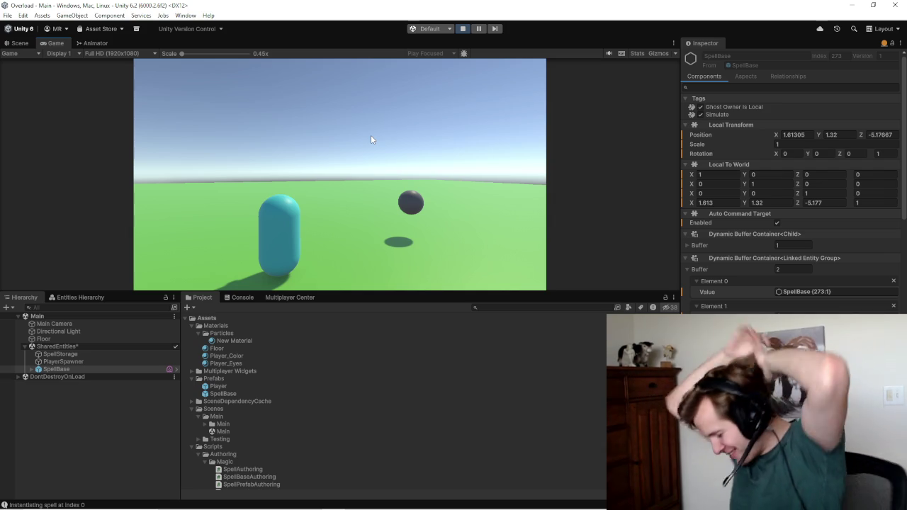
{"action": "left_click", "coordinate": [461, 29]}
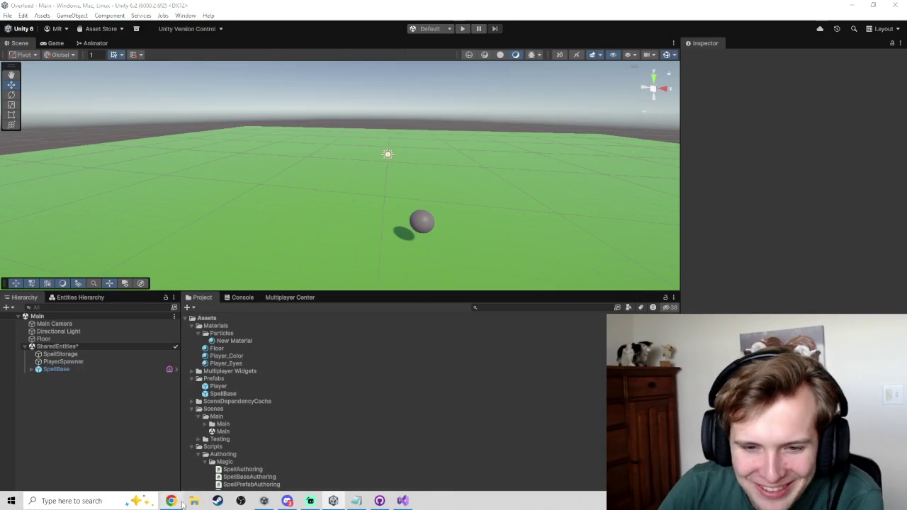
Step: Read the GhostPresentationGameObjectAuthoring documentation page's class description in the browser
{"action": "left_click", "coordinate": [172, 503]}
{"action": "scroll", "coordinate": [436, 180], "scroll_direction": "up", "scroll_amount": 1}
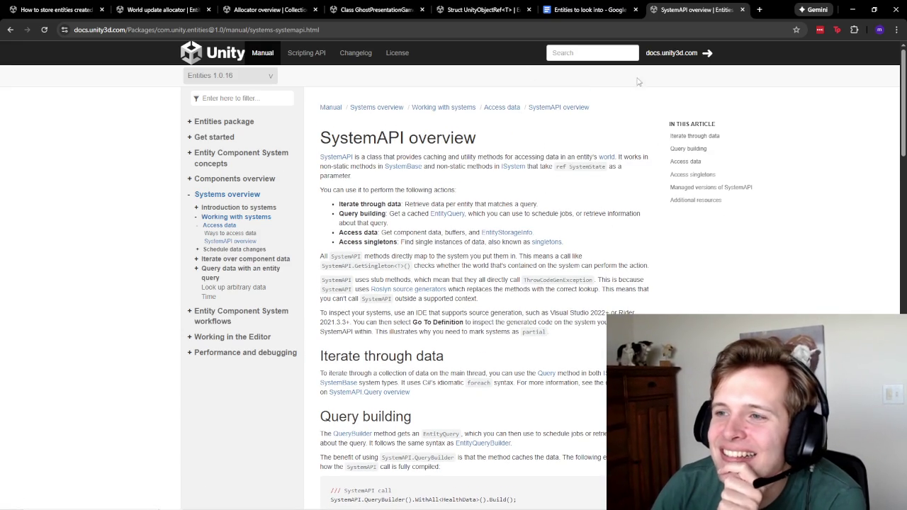
{"action": "left_click", "coordinate": [488, 10]}
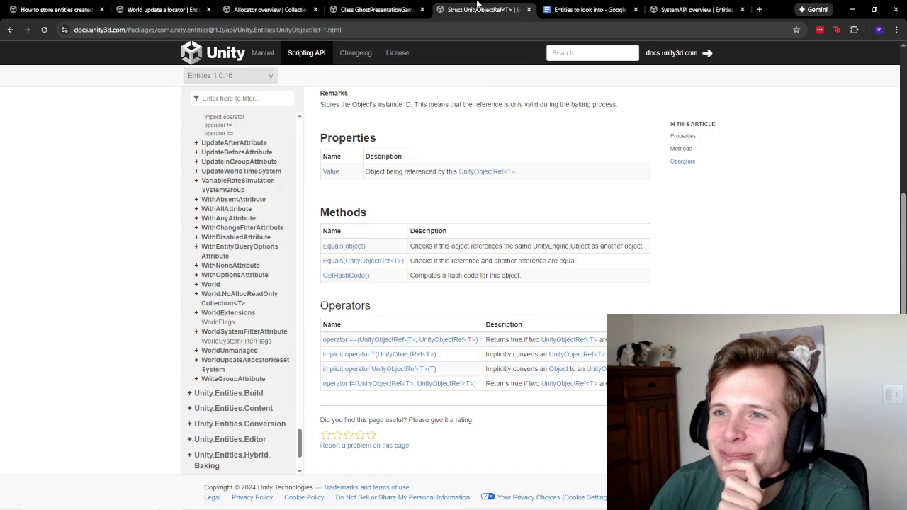
{"action": "left_click", "coordinate": [382, 10]}
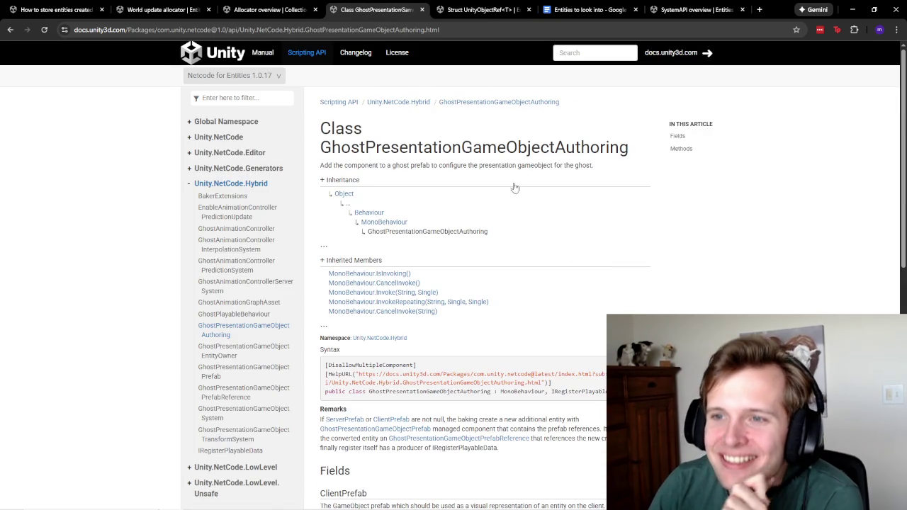
{"action": "left_click_drag", "start_coordinate": [363, 164], "coordinate": [479, 165]}
{"action": "left_click_drag", "start_coordinate": [422, 165], "coordinate": [511, 165]}
{"action": "left_click", "coordinate": [511, 165]}
{"action": "scroll", "coordinate": [500, 351], "scroll_direction": "down", "scroll_amount": 5}
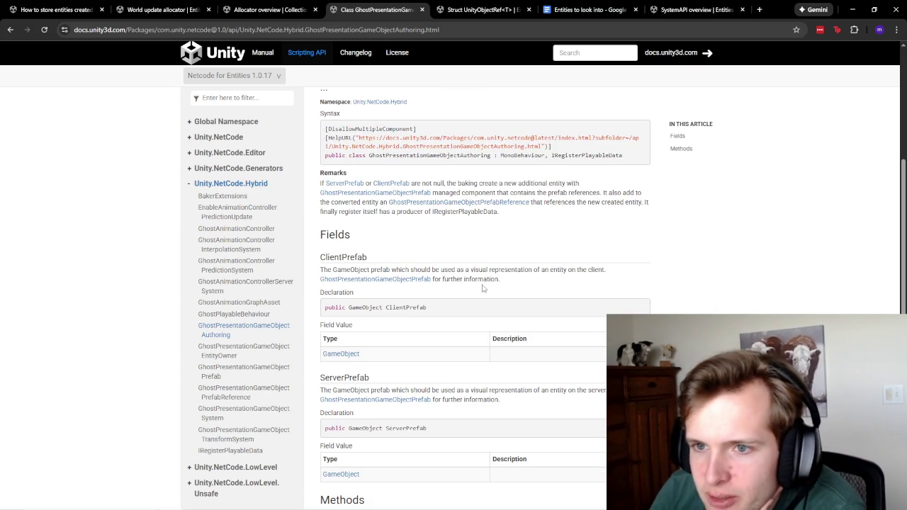
{"action": "scroll", "coordinate": [504, 237], "scroll_direction": "up", "scroll_amount": 5}
{"action": "scroll", "coordinate": [442, 241], "scroll_direction": "down", "scroll_amount": 4}
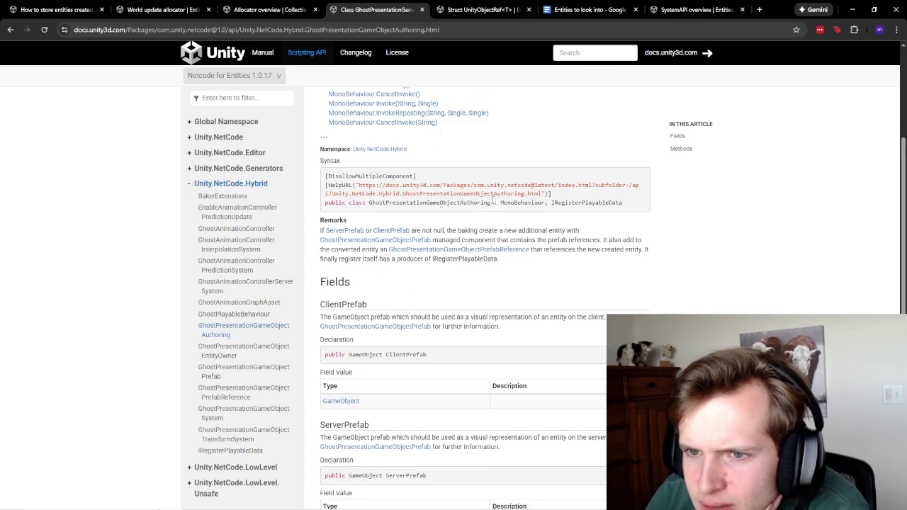
{"action": "scroll", "coordinate": [588, 210], "scroll_direction": "down", "scroll_amount": 1}
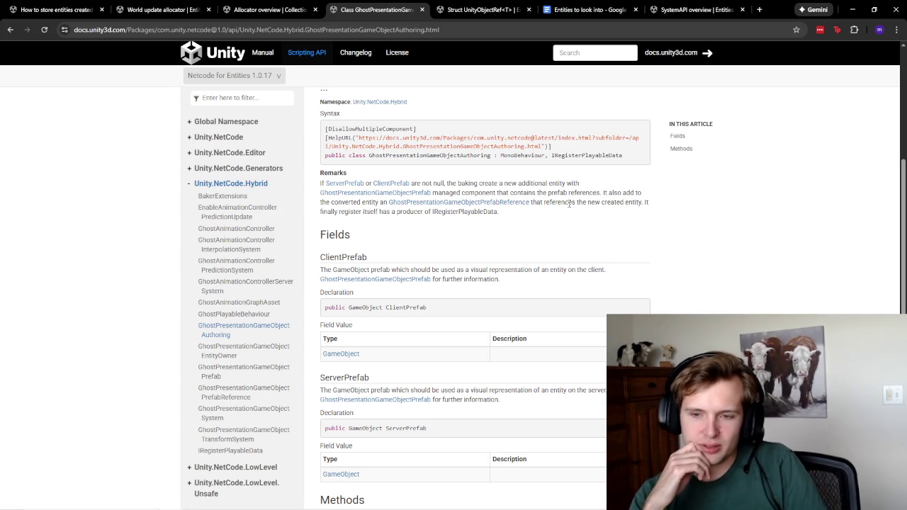
Step: Search for UnityObjectRef and read the Entities 1.0.16 Struct UnityObjectRef<T> description
{"action": "left_click", "coordinate": [758, 9]}
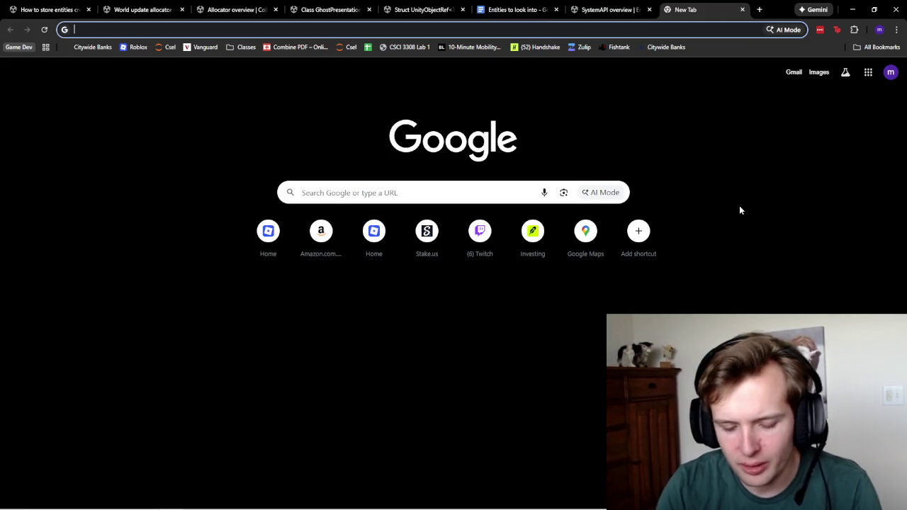
{"action": "type", "text": "UnityObjectRef"}
{"action": "key", "text": "Return"}
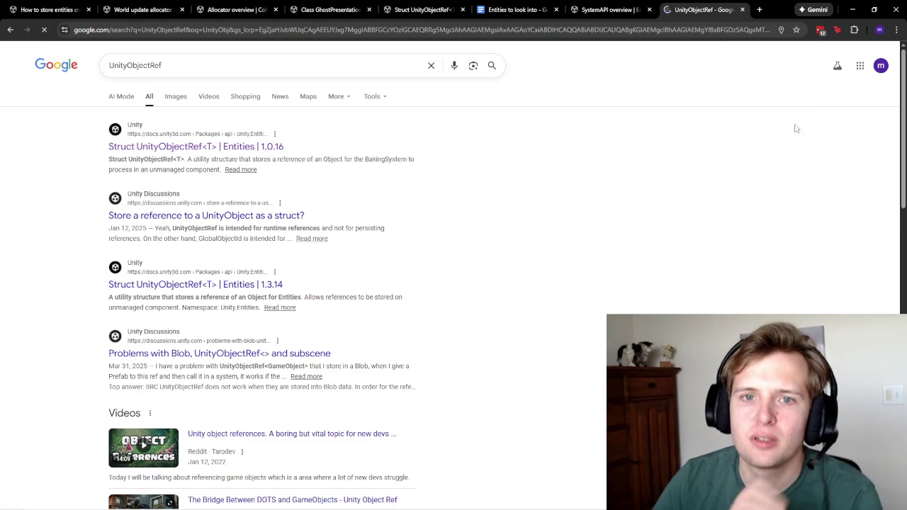
{"action": "left_click", "coordinate": [220, 147]}
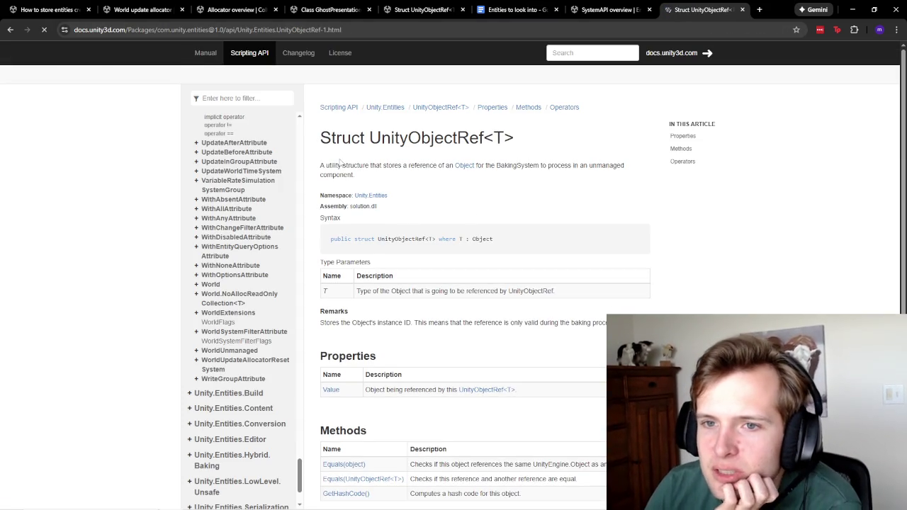
{"action": "left_click_drag", "start_coordinate": [342, 164], "coordinate": [375, 177]}
{"action": "left_click", "coordinate": [384, 164]}
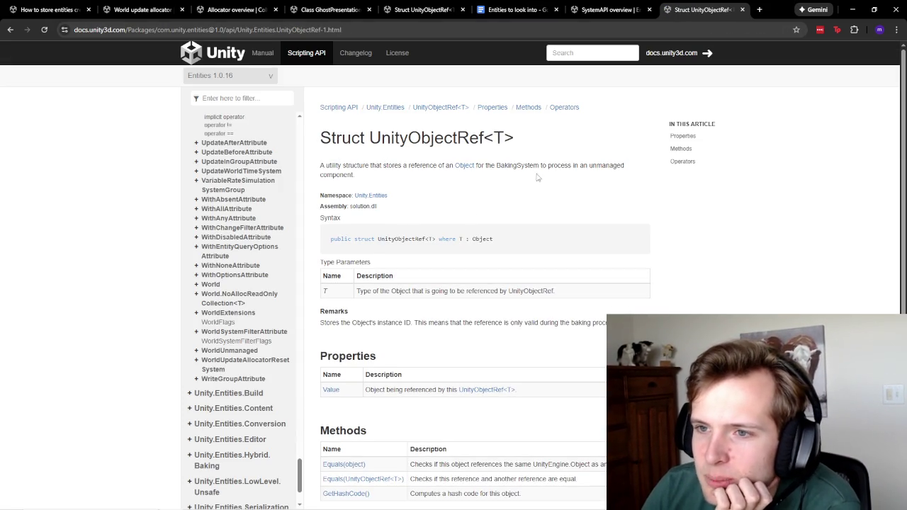
{"action": "left_click_drag", "start_coordinate": [361, 179], "coordinate": [321, 168]}
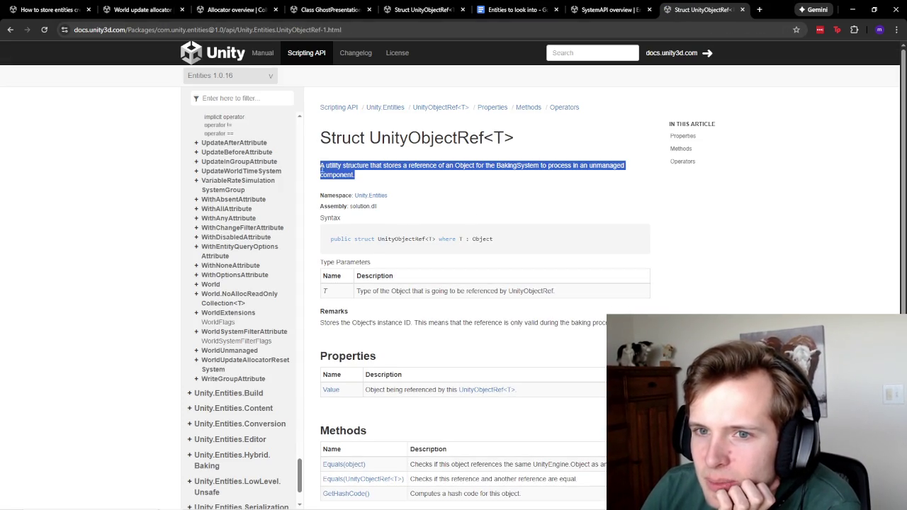
{"action": "left_click", "coordinate": [358, 168]}
{"action": "scroll", "coordinate": [368, 167], "scroll_direction": "down", "scroll_amount": 3}
{"action": "scroll", "coordinate": [369, 167], "scroll_direction": "up", "scroll_amount": 3}
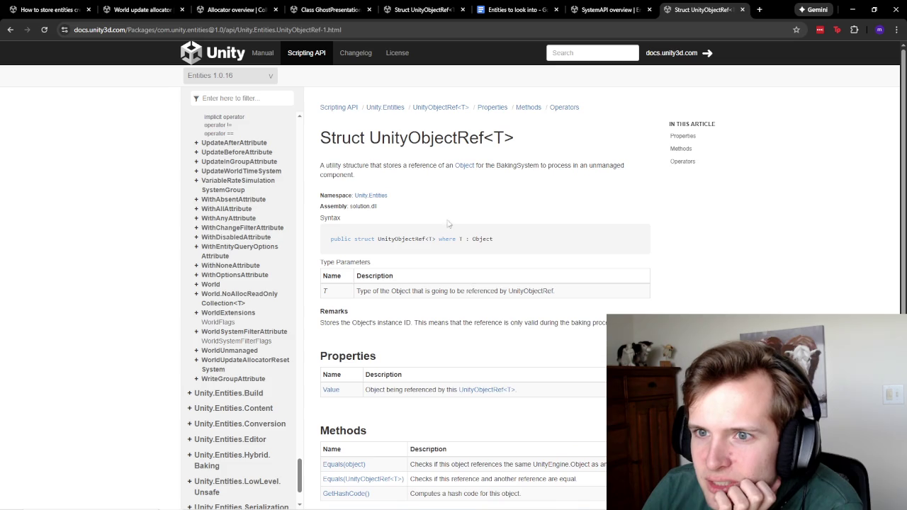
{"action": "left_click_drag", "start_coordinate": [357, 180], "coordinate": [321, 166]}
{"action": "left_click", "coordinate": [333, 170]}
Step: Compare ServerSpellSystems.cs against the UnityObjectRef docs, then return to the Unity Editor
{"action": "left_click", "coordinate": [401, 501]}
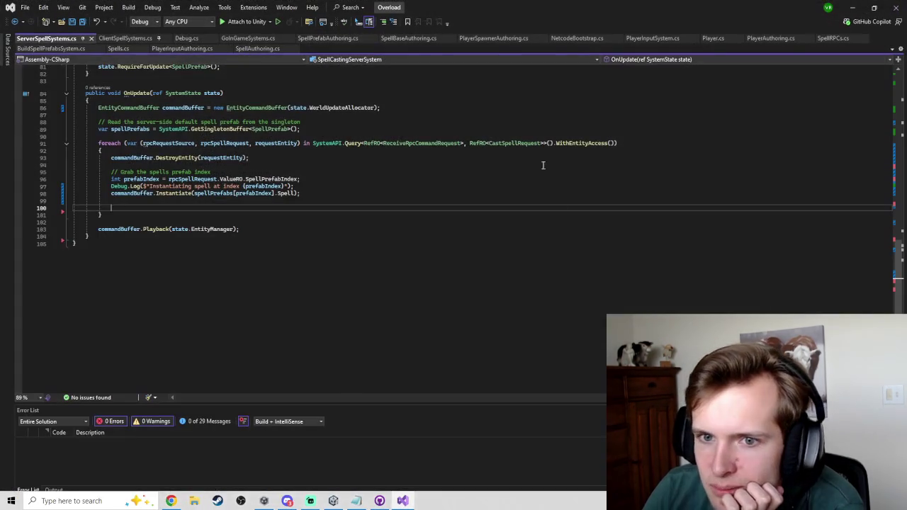
{"action": "left_click", "coordinate": [287, 501]}
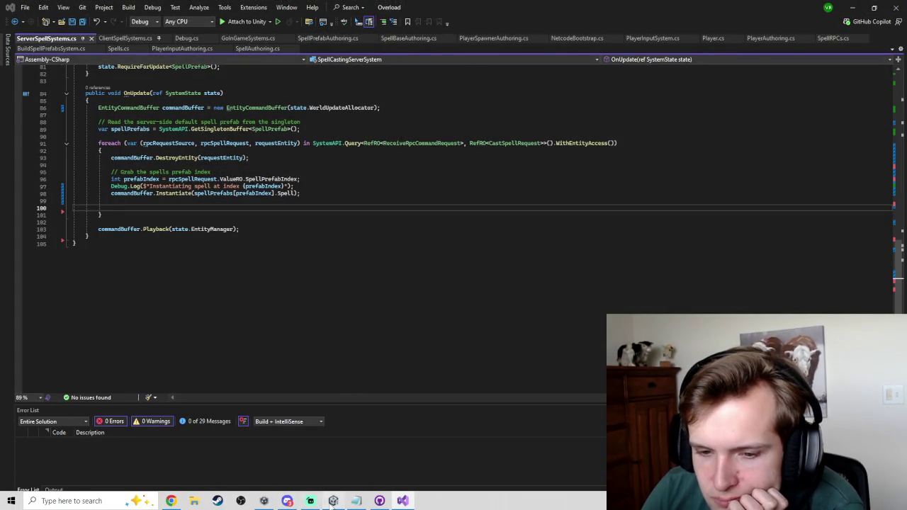
{"action": "scroll", "coordinate": [321, 406], "scroll_direction": "down", "scroll_amount": 5}
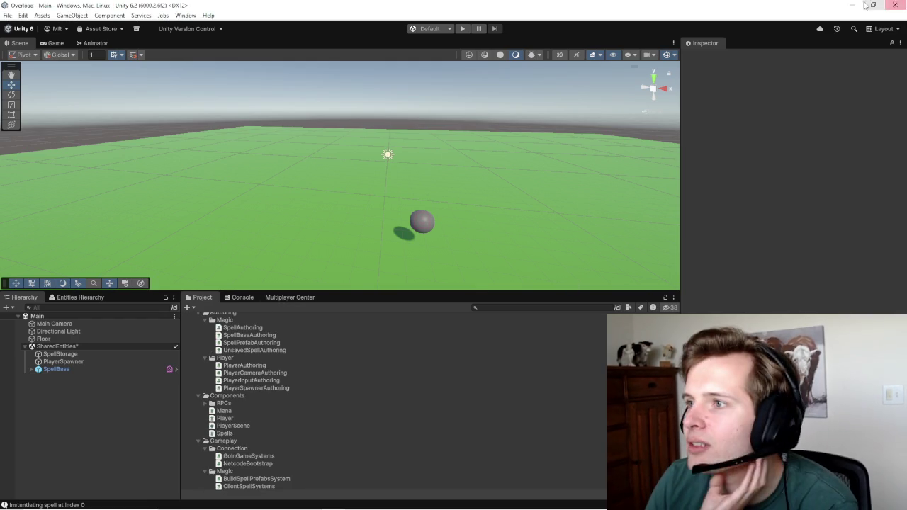
{"action": "key", "text": "alt+Tab"}
{"action": "left_click", "coordinate": [185, 501]}
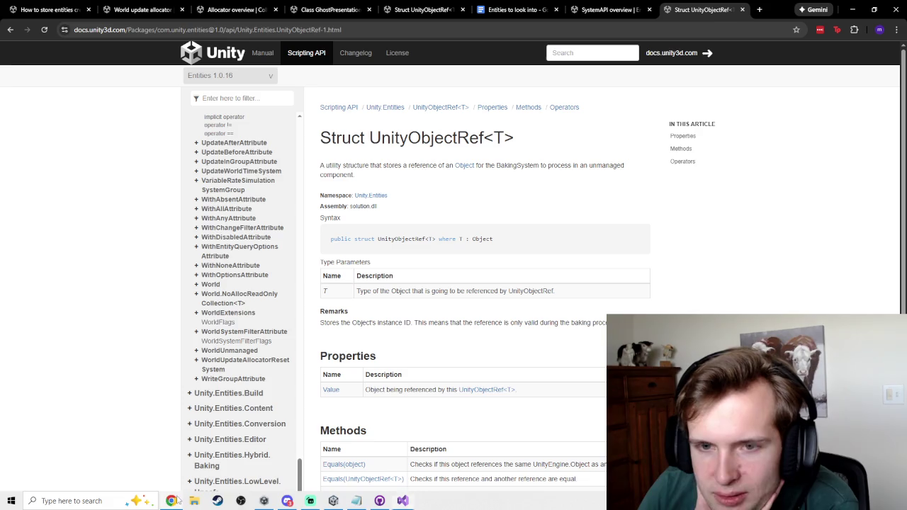
{"action": "scroll", "coordinate": [481, 182], "scroll_direction": "down", "scroll_amount": 3}
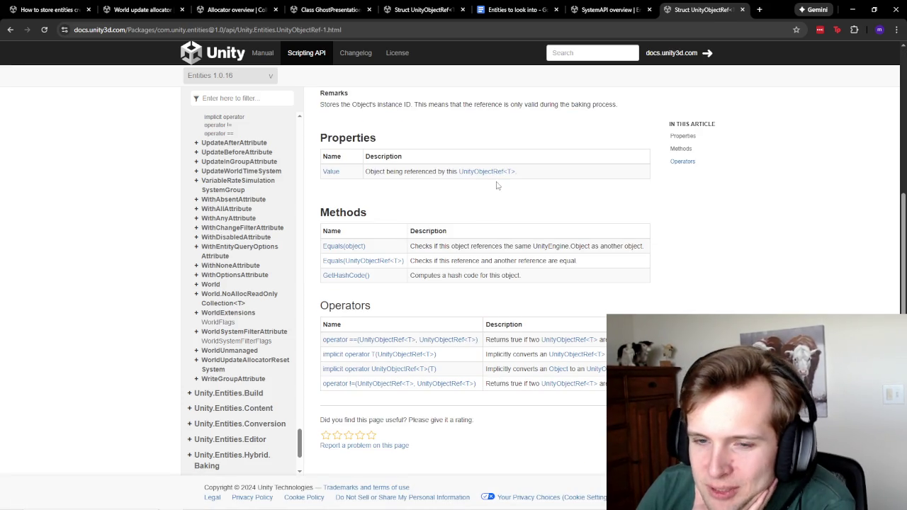
{"action": "scroll", "coordinate": [248, 361], "scroll_direction": "down", "scroll_amount": 2}
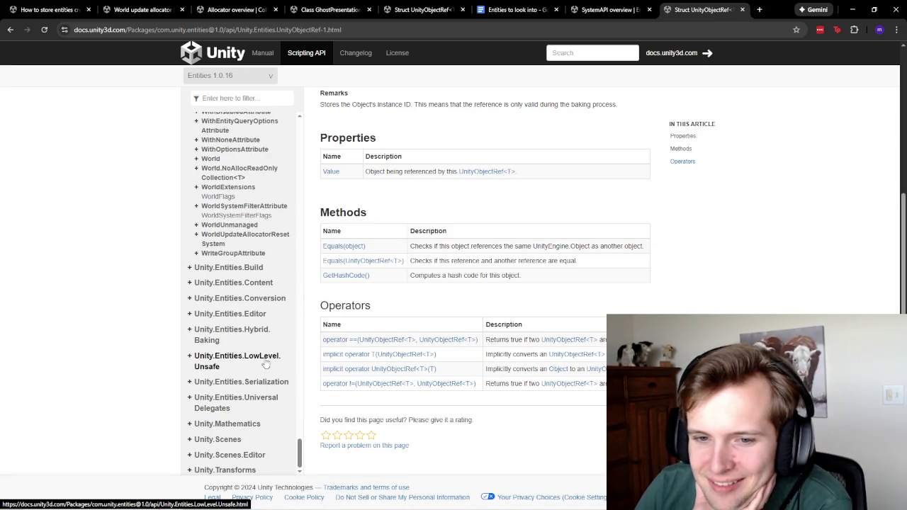
{"action": "scroll", "coordinate": [449, 277], "scroll_direction": "up", "scroll_amount": 3}
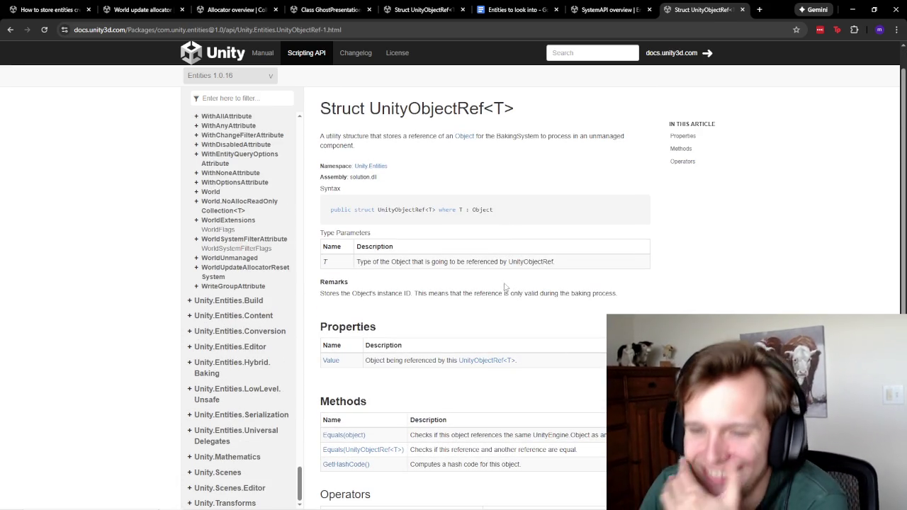
{"action": "scroll", "coordinate": [505, 284], "scroll_direction": "down", "scroll_amount": 1}
{"action": "scroll", "coordinate": [241, 319], "scroll_direction": "up", "scroll_amount": 5}
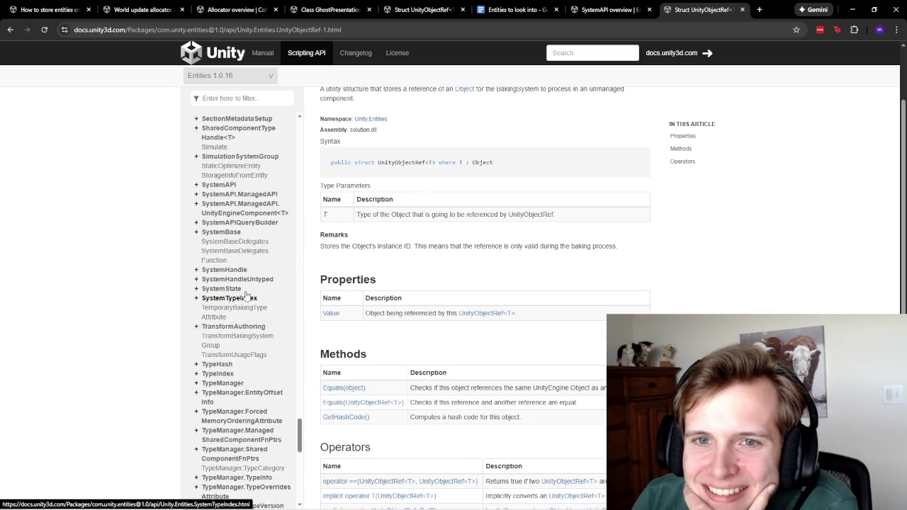
{"action": "left_click_drag", "start_coordinate": [299, 432], "coordinate": [314, 209]}
{"action": "scroll", "coordinate": [183, 189], "scroll_direction": "up", "scroll_amount": 10}
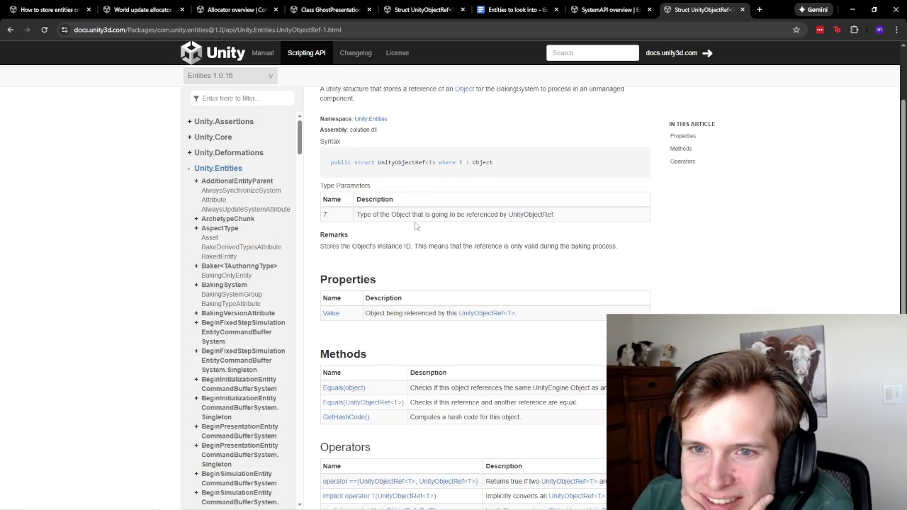
{"action": "scroll", "coordinate": [507, 288], "scroll_direction": "down", "scroll_amount": 2}
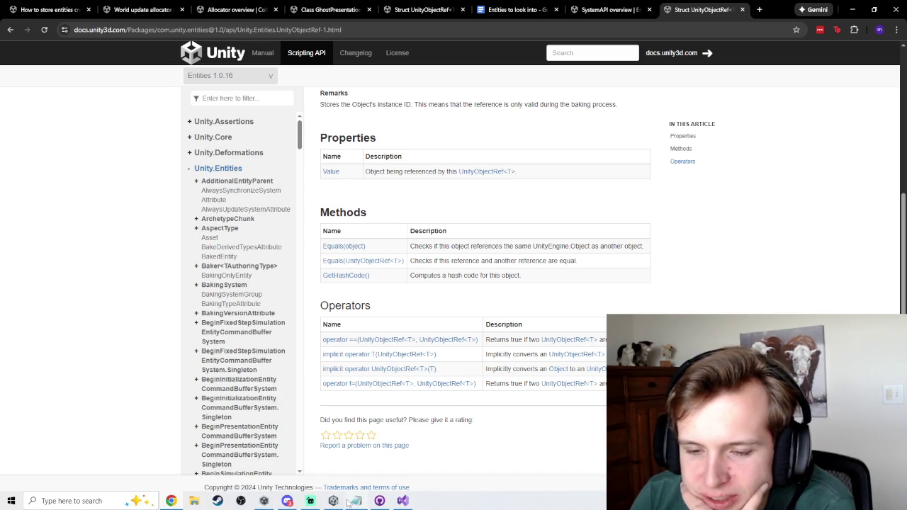
{"action": "left_click", "coordinate": [333, 501]}
{"action": "scroll", "coordinate": [263, 365], "scroll_direction": "up", "scroll_amount": 5}
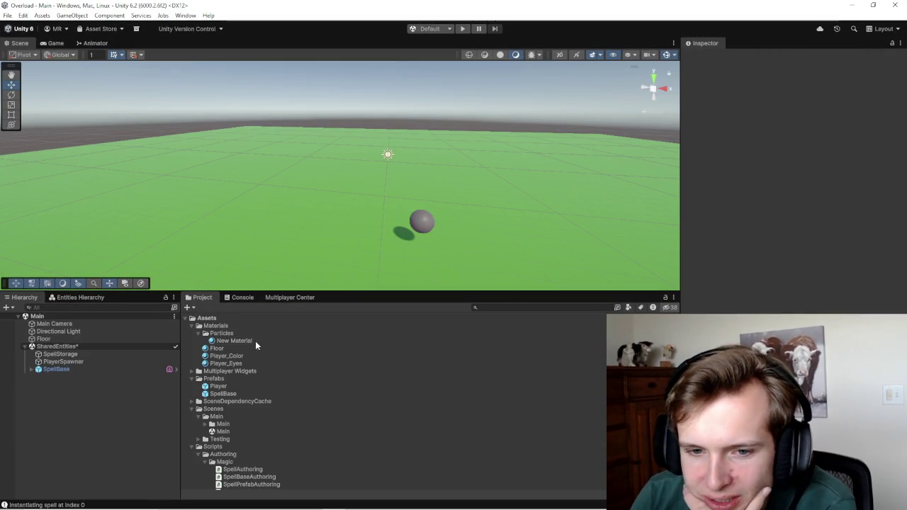
Step: Inspect the SpellBase prefab's Ghost Authoring Component, select Floor, and start play mode
{"action": "left_click", "coordinate": [223, 394]}
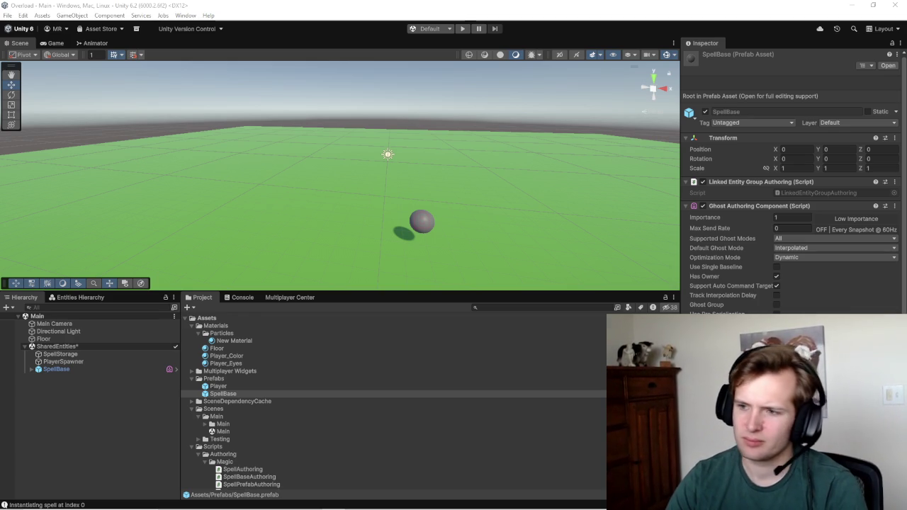
{"action": "scroll", "coordinate": [790, 182], "scroll_direction": "down", "scroll_amount": 3}
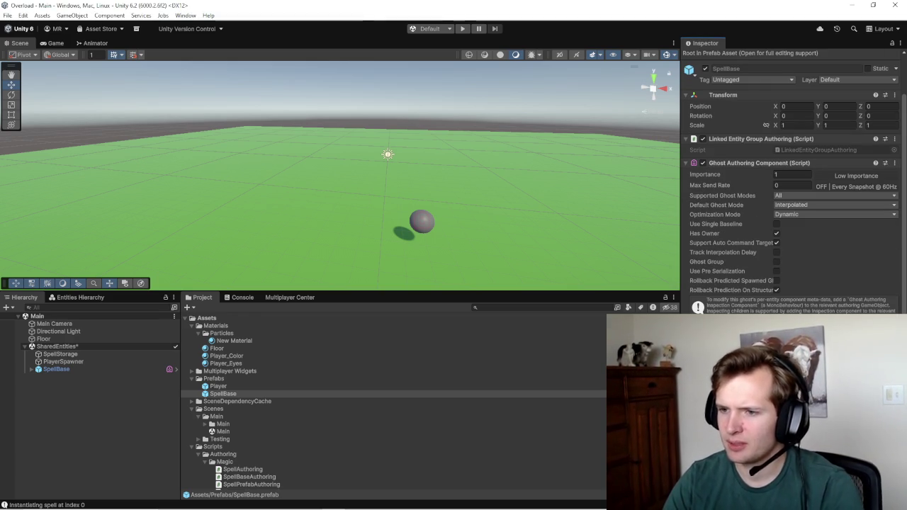
{"action": "left_click", "coordinate": [520, 211]}
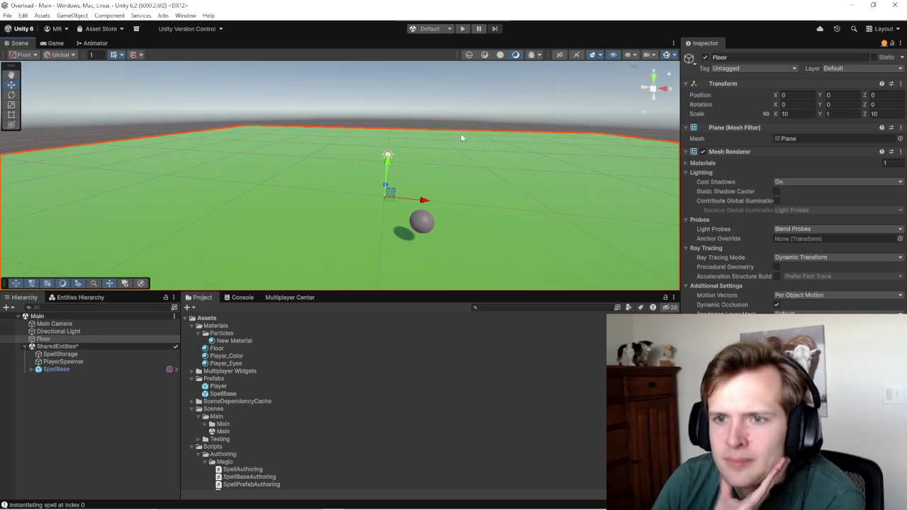
{"action": "left_click", "coordinate": [462, 28]}
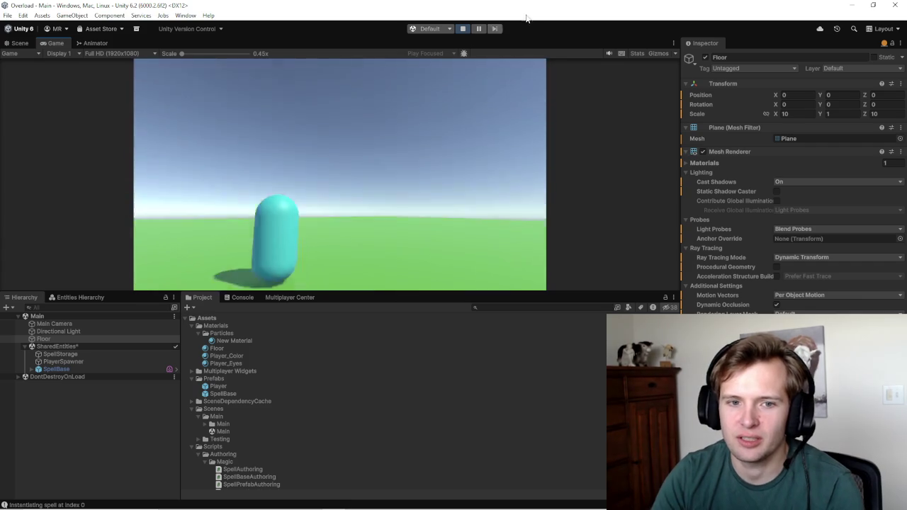
Step: Stop play mode, delete the SpellBase instance from the scene, and start play mode again
{"action": "left_click", "coordinate": [462, 28]}
{"action": "left_click", "coordinate": [71, 368]}
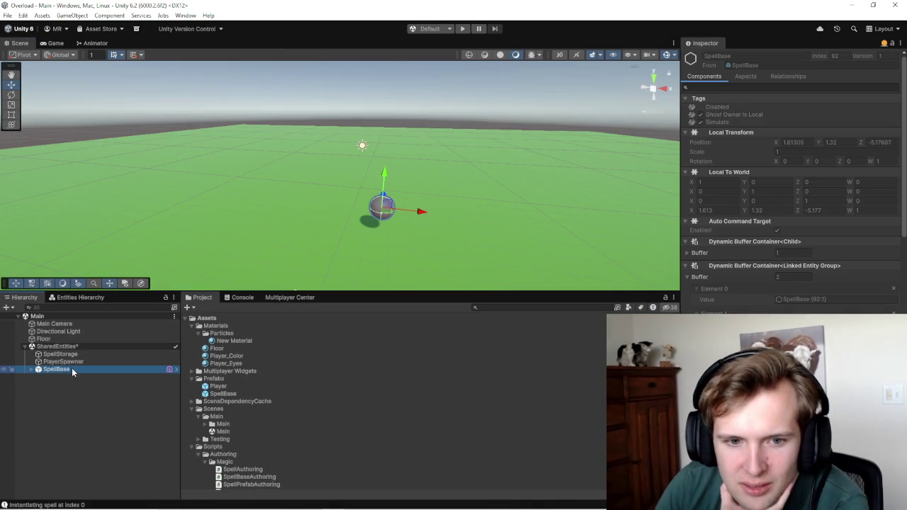
{"action": "right_click", "coordinate": [72, 368]}
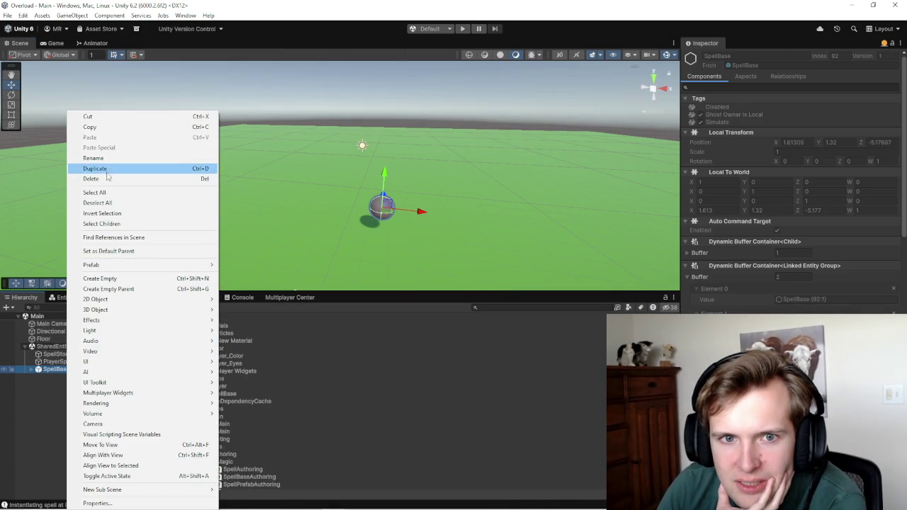
{"action": "left_click", "coordinate": [92, 178]}
{"action": "left_click", "coordinate": [462, 28]}
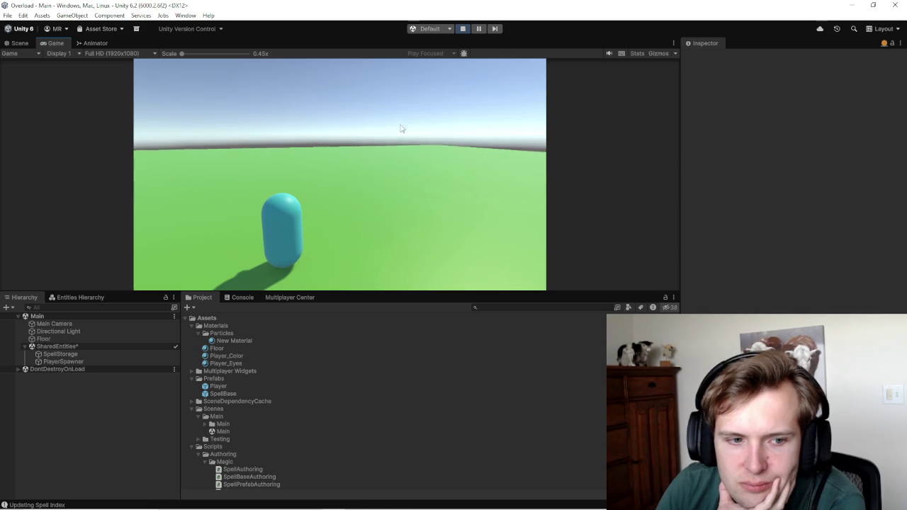
Step: Cast the primary spell and check the Console's 'instantiating spell at index 0' log
{"action": "left_click", "coordinate": [399, 255]}
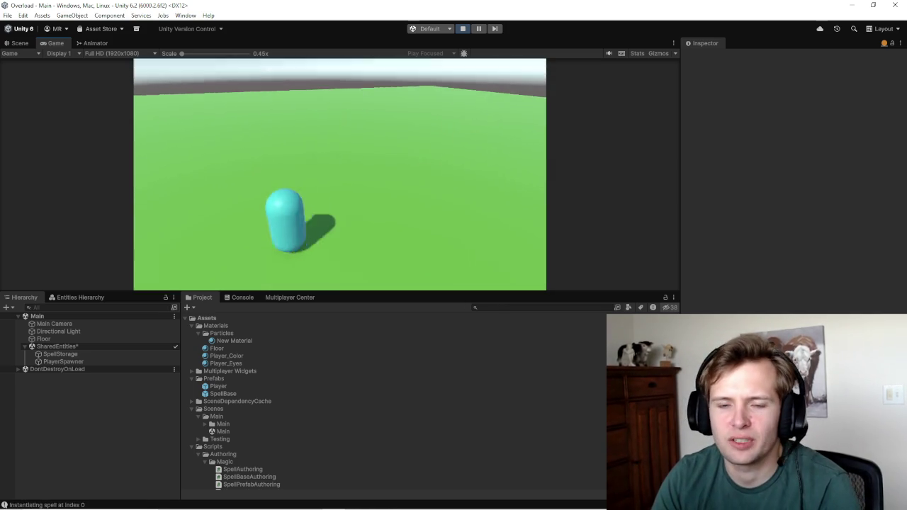
{"action": "left_click", "coordinate": [240, 296]}
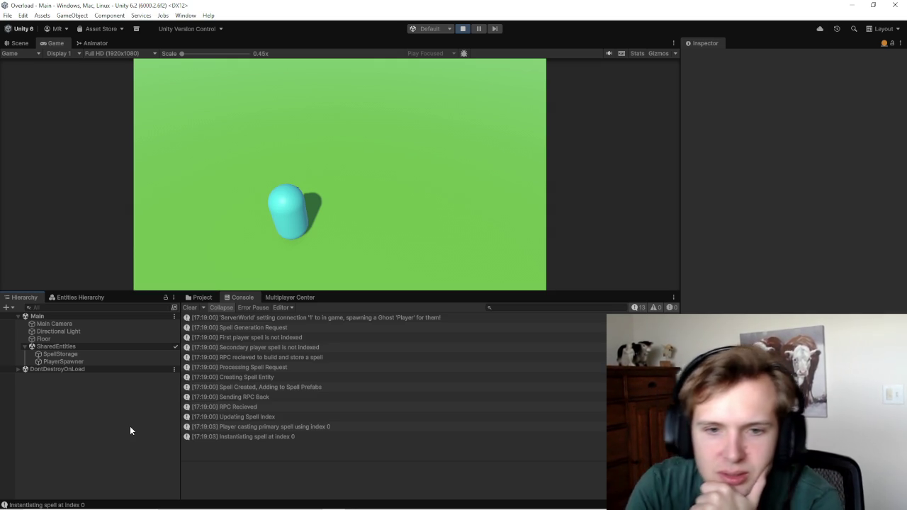
{"action": "left_click", "coordinate": [200, 297]}
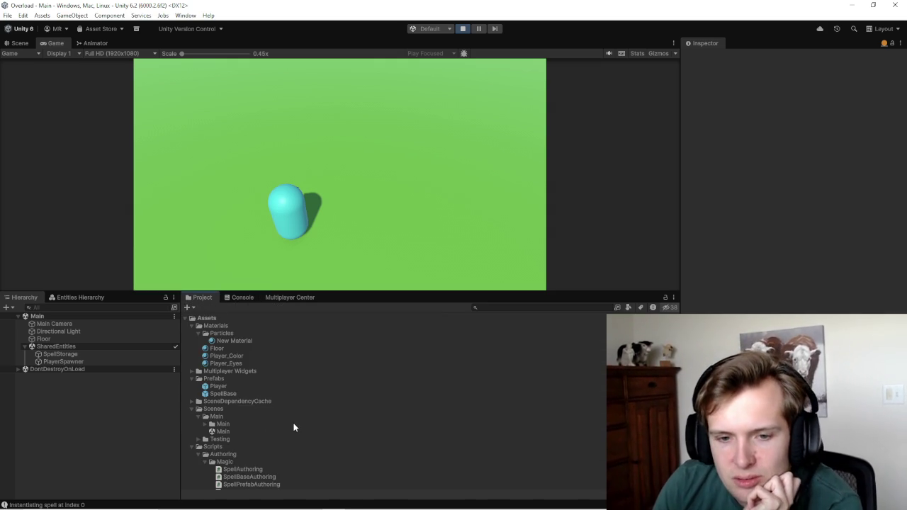
{"action": "scroll", "coordinate": [265, 411], "scroll_direction": "down", "scroll_amount": 8}
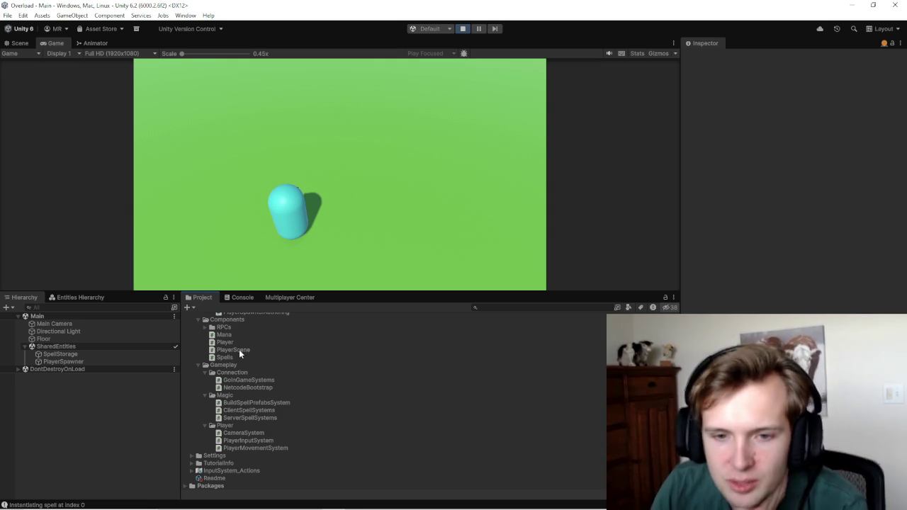
{"action": "scroll", "coordinate": [238, 349], "scroll_direction": "up", "scroll_amount": 6}
{"action": "scroll", "coordinate": [241, 376], "scroll_direction": "up", "scroll_amount": 2}
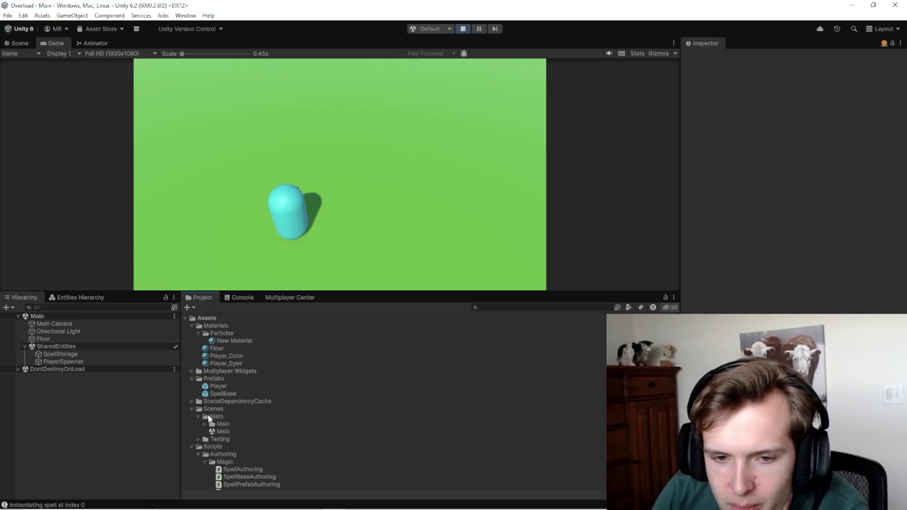
Step: Review the Player and SpellBase prefabs' ghost settings and cast another spell
{"action": "left_click", "coordinate": [224, 387]}
{"action": "left_click", "coordinate": [224, 393]}
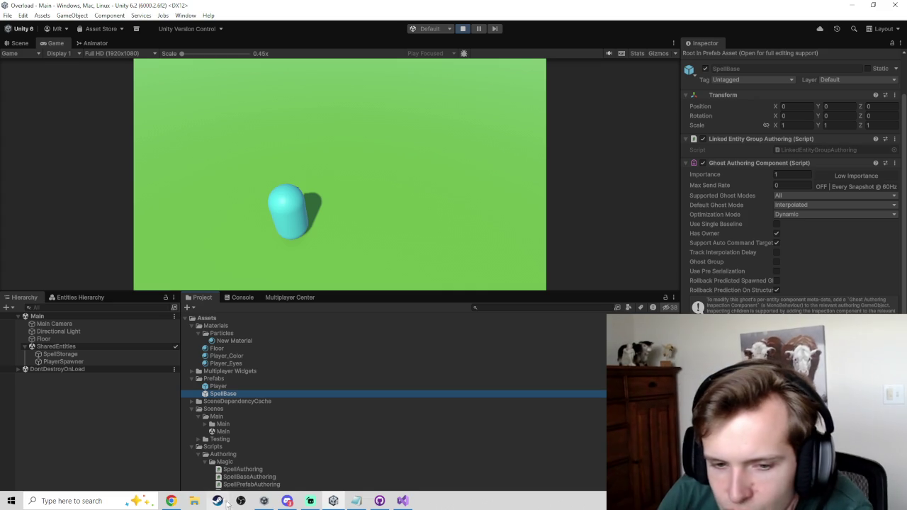
{"action": "left_click", "coordinate": [489, 231]}
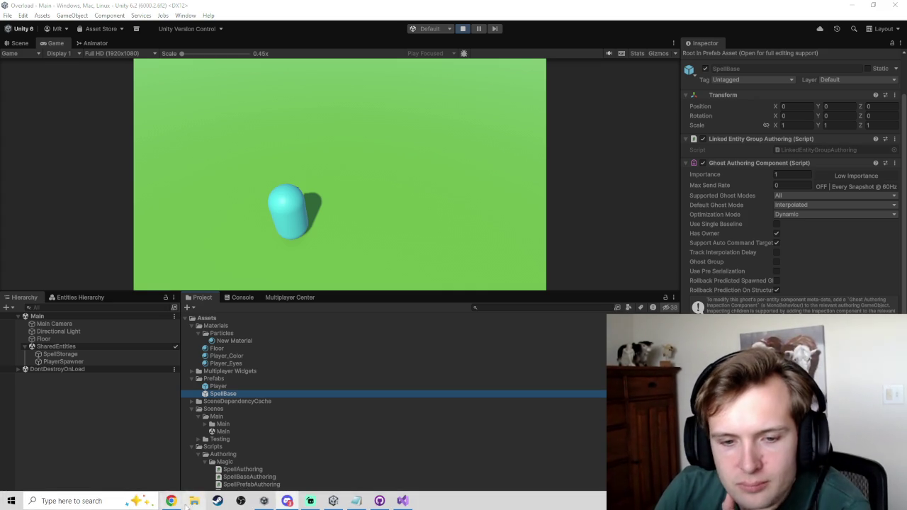
{"action": "left_click", "coordinate": [178, 504]}
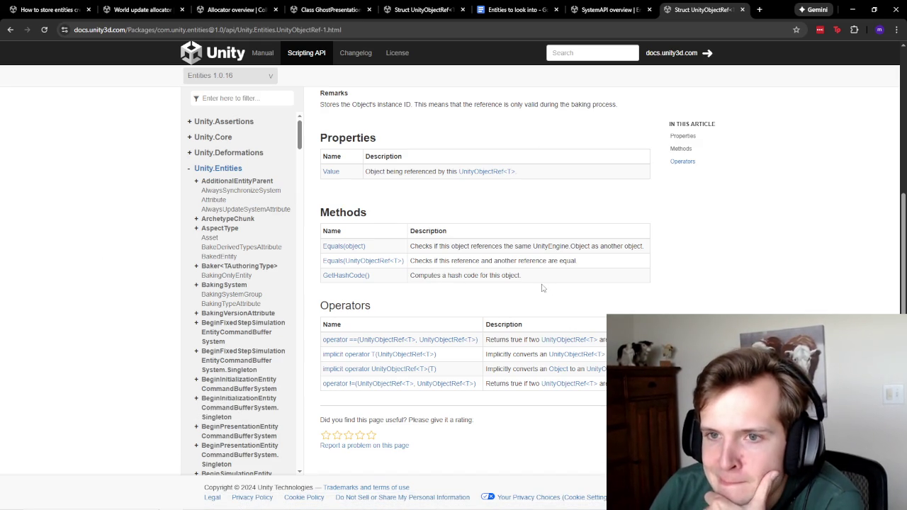
Step: Move from the SystemAPI and UnityObjectRef pages to the GhostPresentationGameObjectAuthoring reference and read it
{"action": "scroll", "coordinate": [541, 287], "scroll_direction": "up", "scroll_amount": 3}
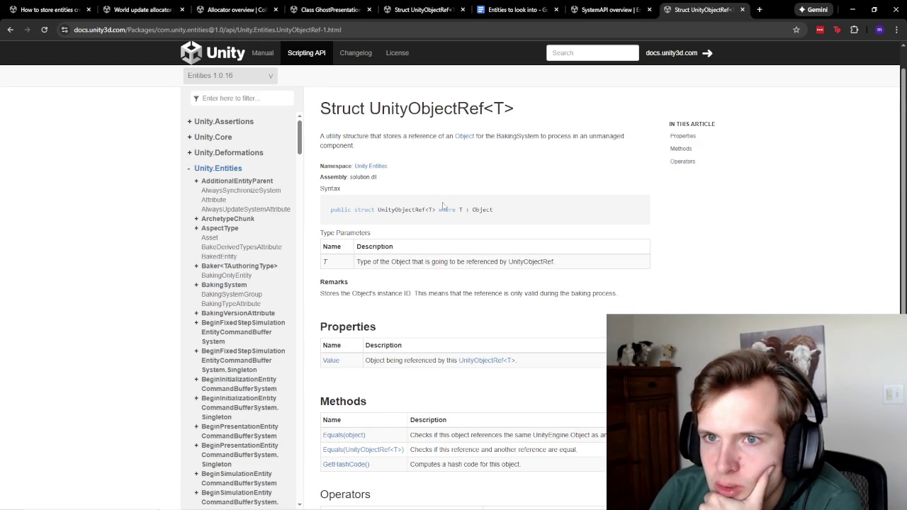
{"action": "left_click", "coordinate": [607, 7]}
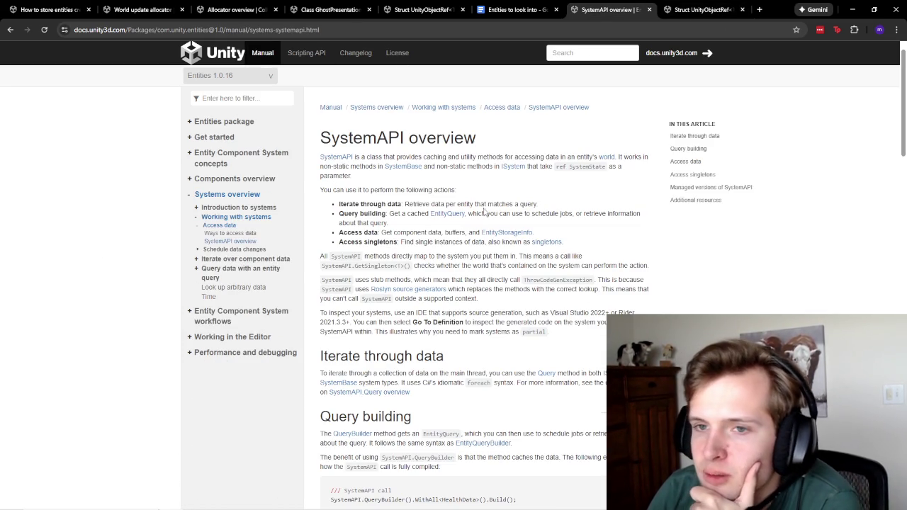
{"action": "left_click", "coordinate": [422, 8]}
{"action": "left_click", "coordinate": [340, 8]}
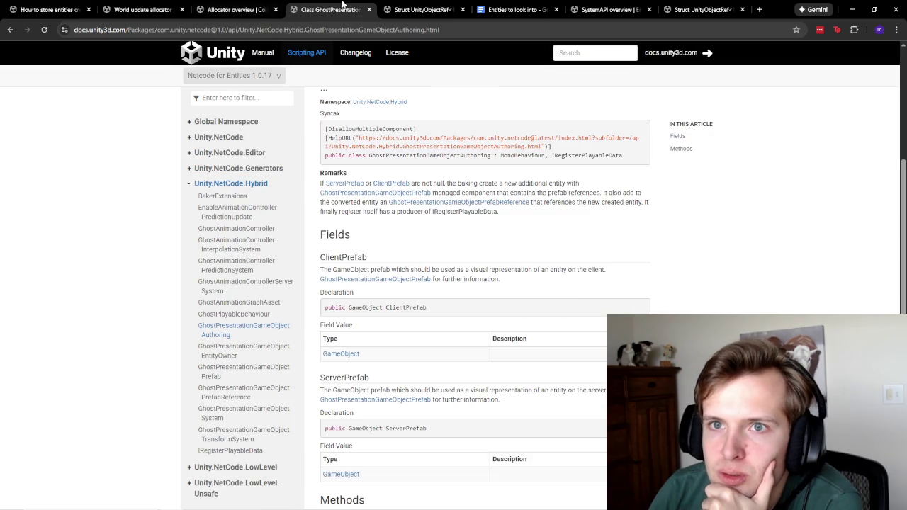
{"action": "scroll", "coordinate": [583, 287], "scroll_direction": "up", "scroll_amount": 3}
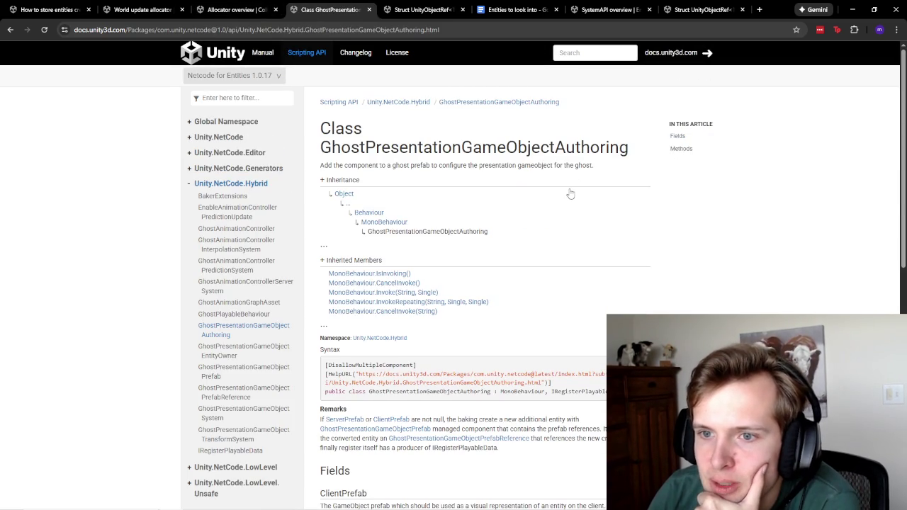
{"action": "scroll", "coordinate": [570, 194], "scroll_direction": "down", "scroll_amount": 8}
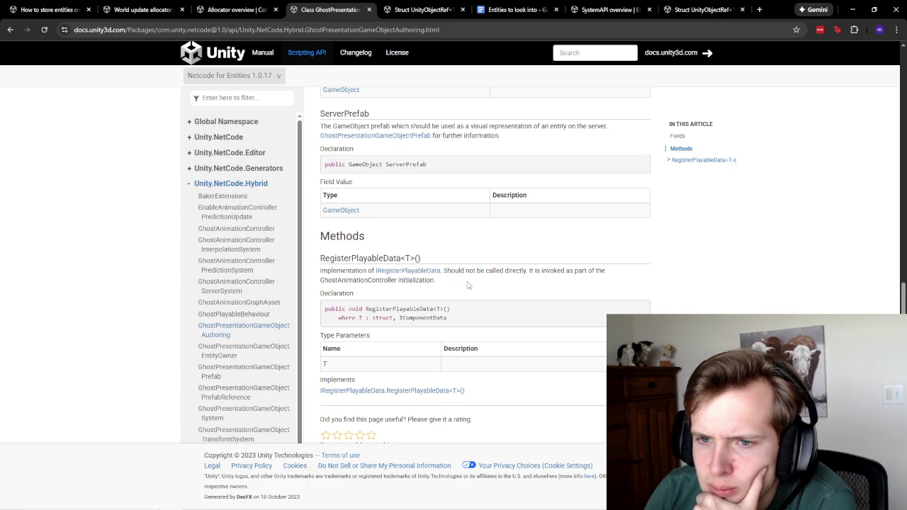
{"action": "scroll", "coordinate": [467, 284], "scroll_direction": "up", "scroll_amount": 3}
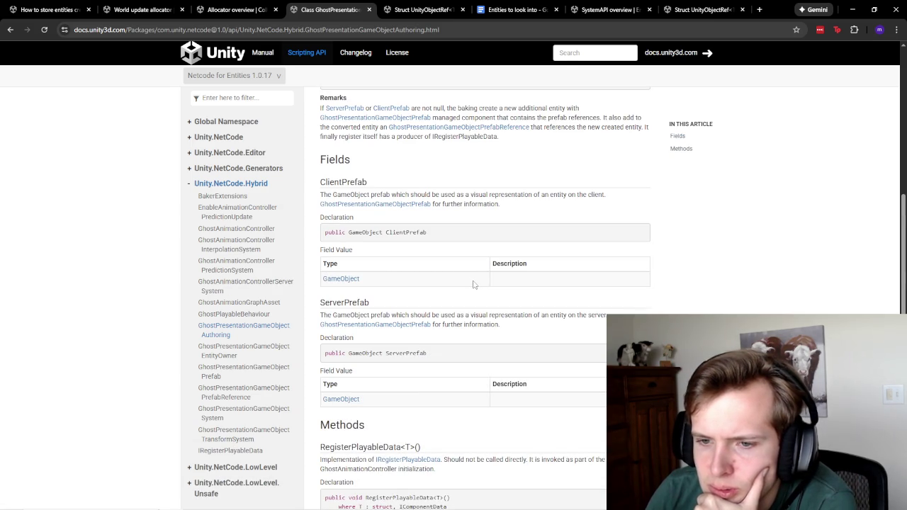
{"action": "left_click_drag", "start_coordinate": [468, 316], "coordinate": [499, 326]}
{"action": "left_click", "coordinate": [515, 330]}
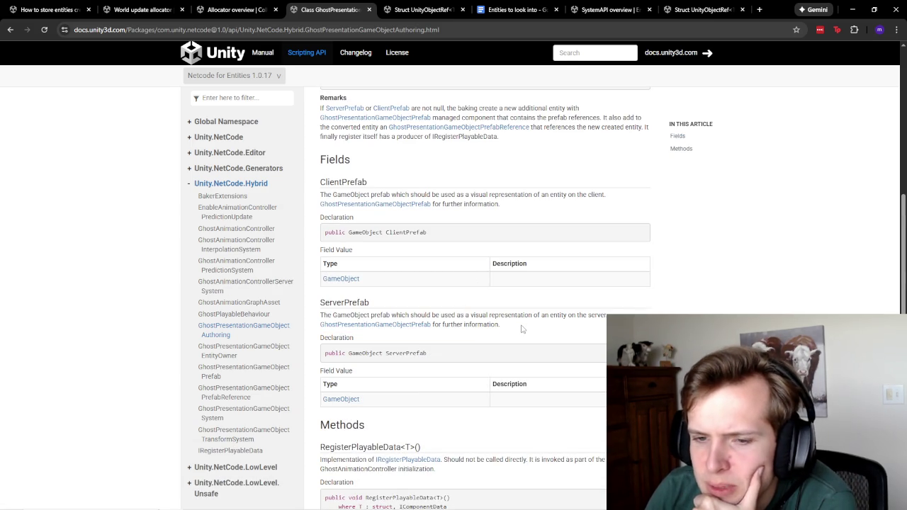
{"action": "scroll", "coordinate": [496, 297], "scroll_direction": "up", "scroll_amount": 1}
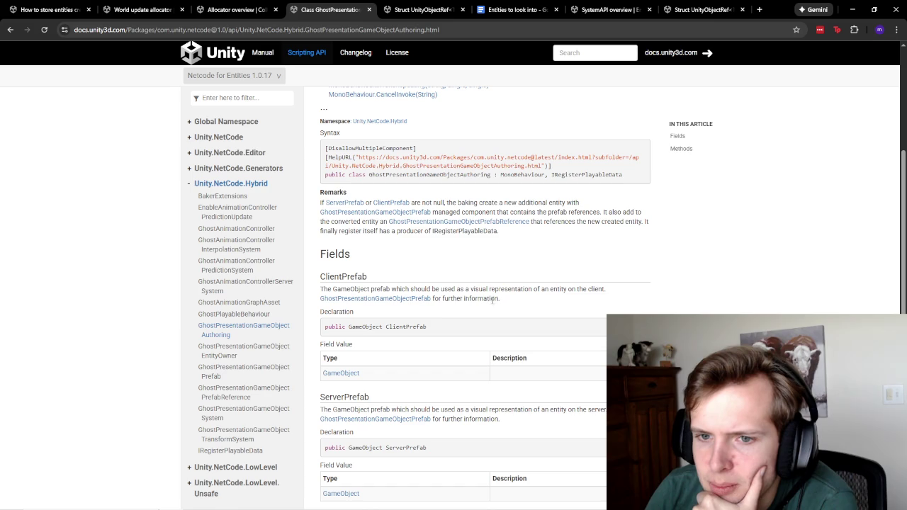
{"action": "scroll", "coordinate": [501, 306], "scroll_direction": "down", "scroll_amount": 2}
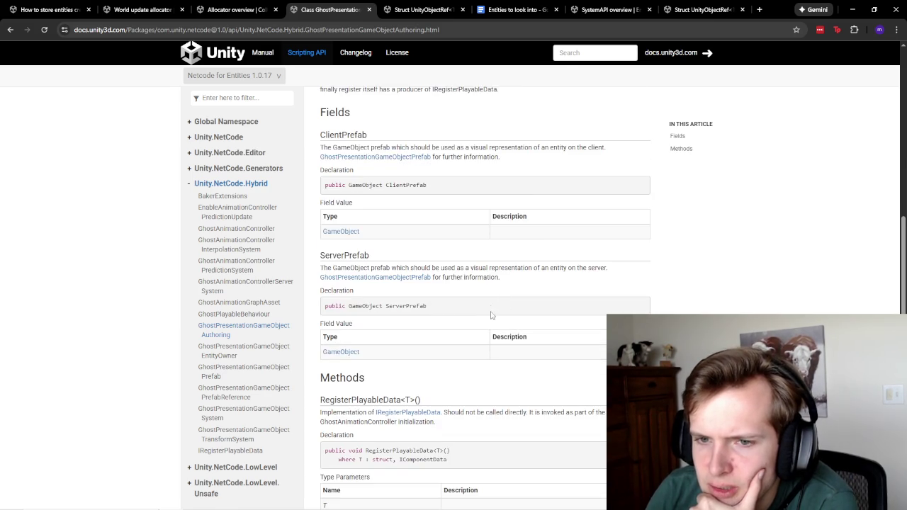
{"action": "scroll", "coordinate": [492, 318], "scroll_direction": "up", "scroll_amount": 3}
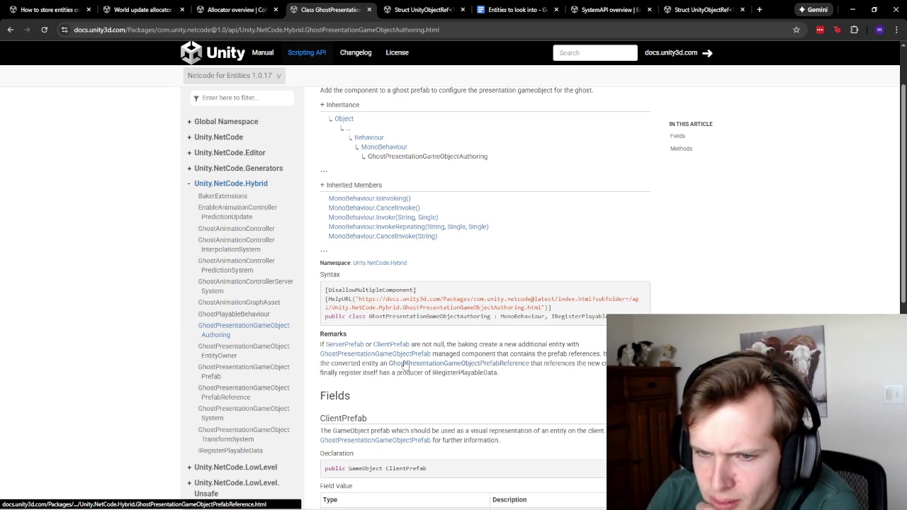
Step: Highlight the Remarks on the null condition and what baking creates, then return to Unity
{"action": "left_click_drag", "start_coordinate": [413, 344], "coordinate": [459, 346]}
{"action": "left_click", "coordinate": [459, 345]}
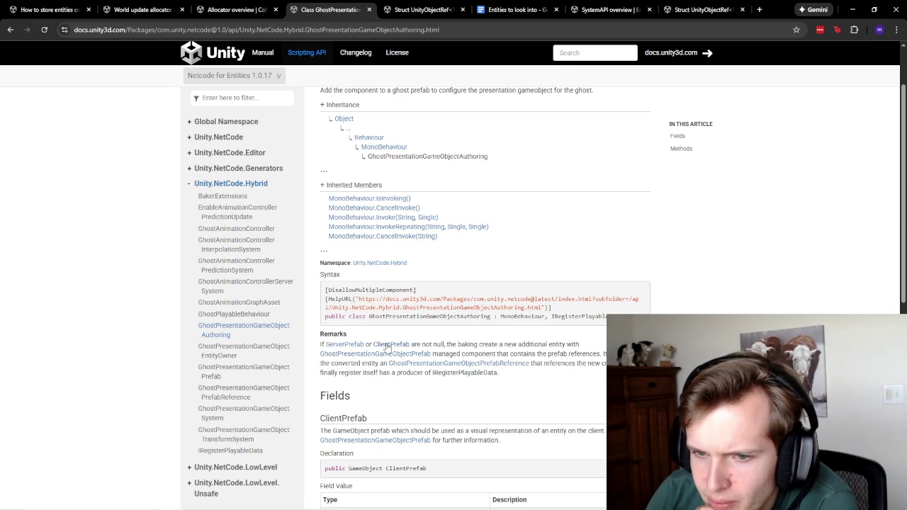
{"action": "left_click_drag", "start_coordinate": [447, 346], "coordinate": [546, 353]}
{"action": "left_click", "coordinate": [530, 357]}
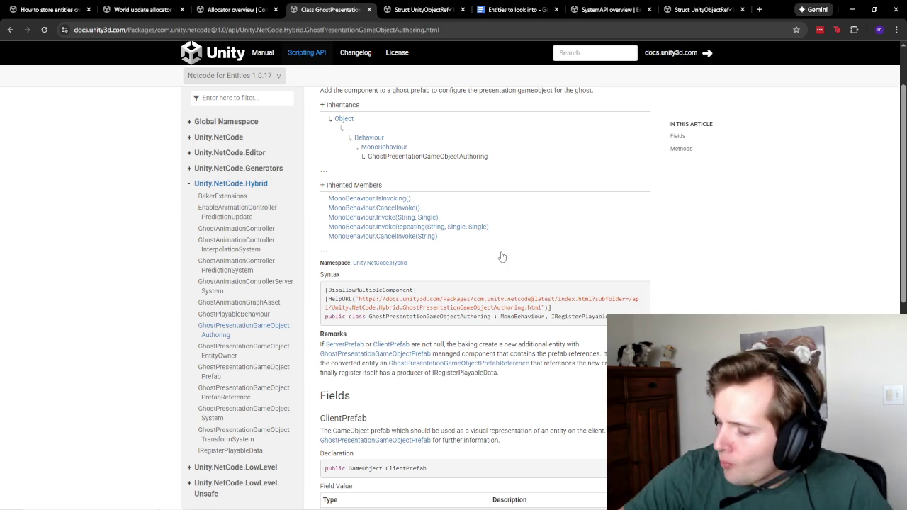
{"action": "mouse_move", "coordinate": [411, 505]}
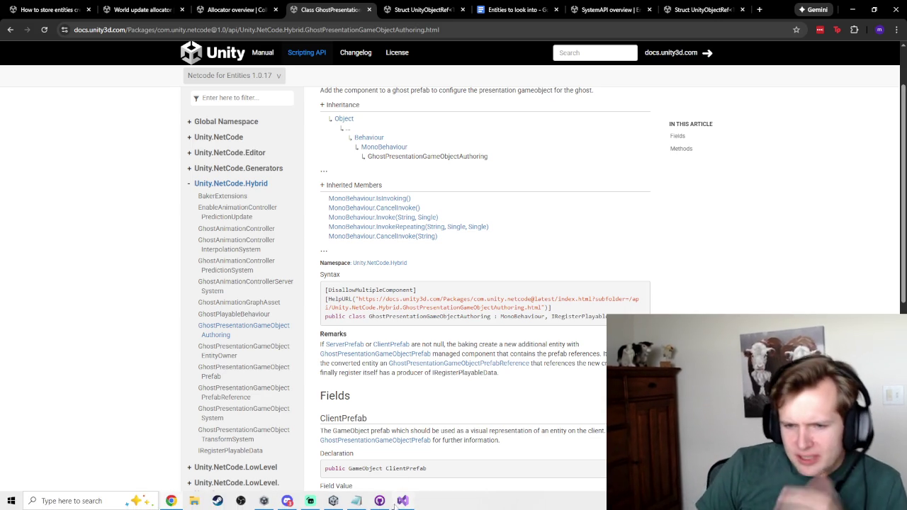
{"action": "left_click", "coordinate": [334, 501]}
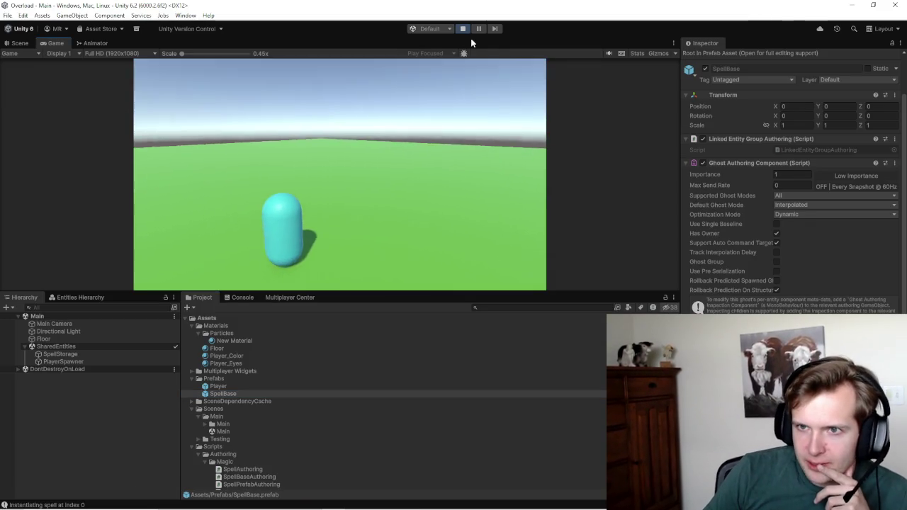
Step: Read the primary-spell index 0 log, stop play mode with Ctrl+P, and select SpellStorage
{"action": "left_click", "coordinate": [241, 297]}
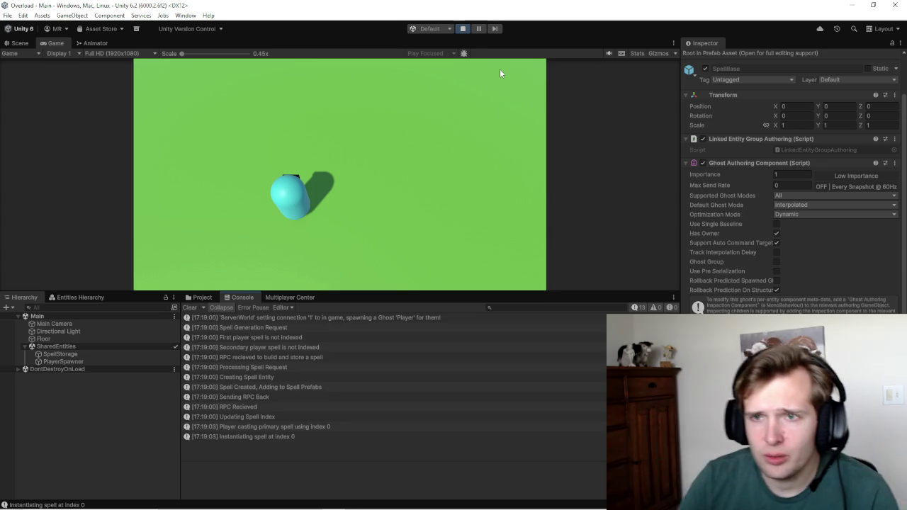
{"action": "key", "text": "ctrl+p"}
{"action": "left_click", "coordinate": [59, 354]}
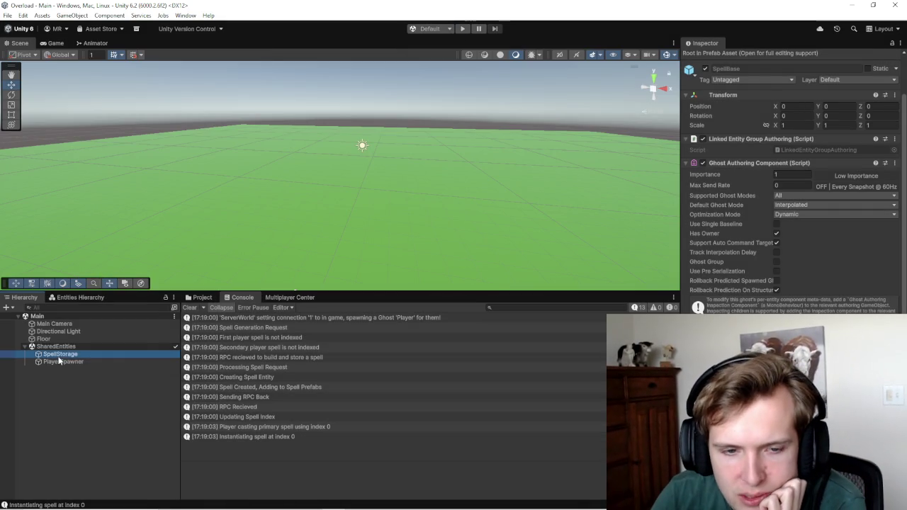
Step: With the Inspector in Authoring mode, remove the Spell Base Authoring component from SpellStorage
{"action": "left_click", "coordinate": [202, 296]}
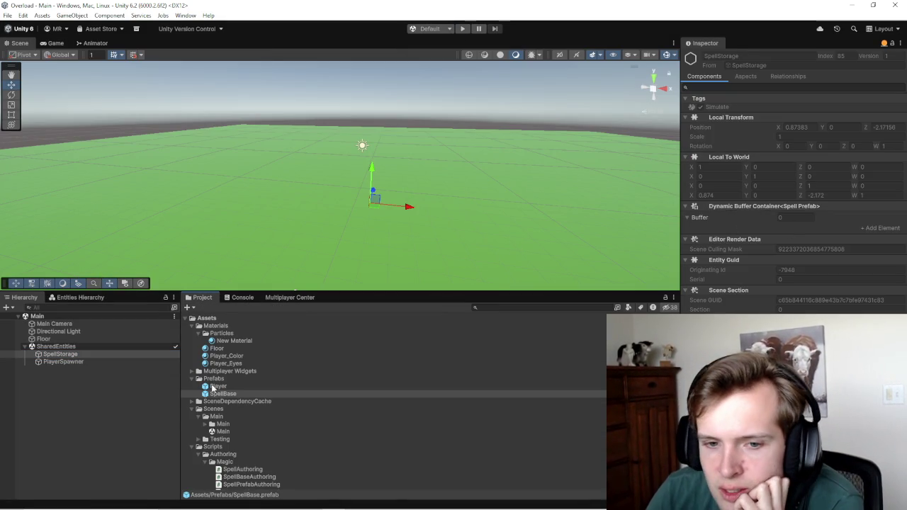
{"action": "left_click", "coordinate": [220, 393]}
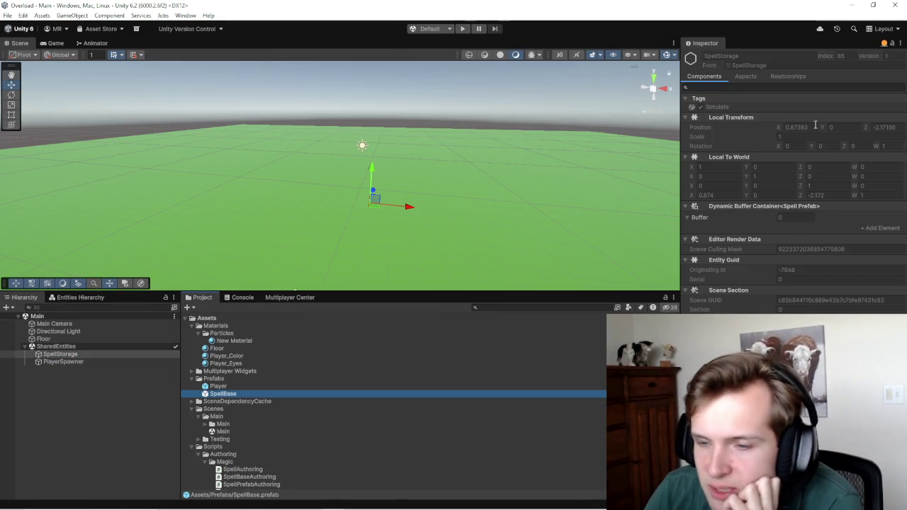
{"action": "left_click", "coordinate": [883, 43]}
{"action": "left_click", "coordinate": [854, 67]}
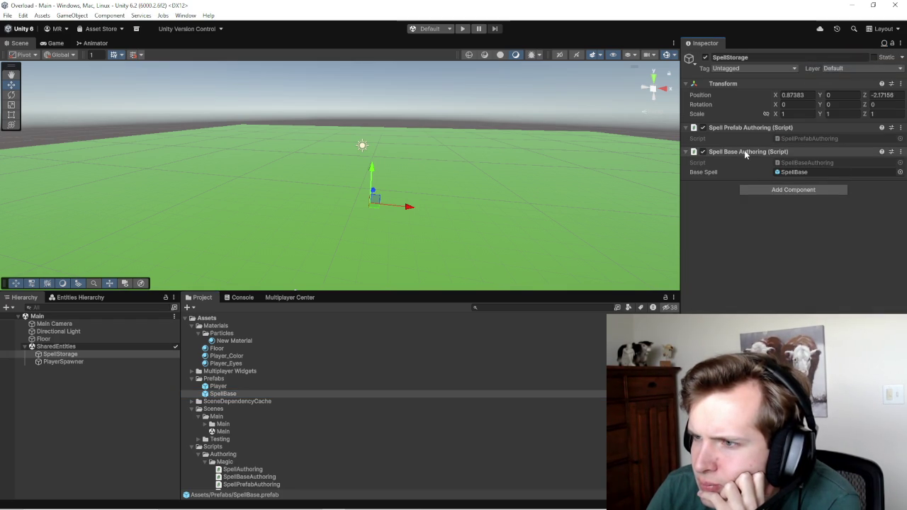
{"action": "right_click", "coordinate": [745, 154]}
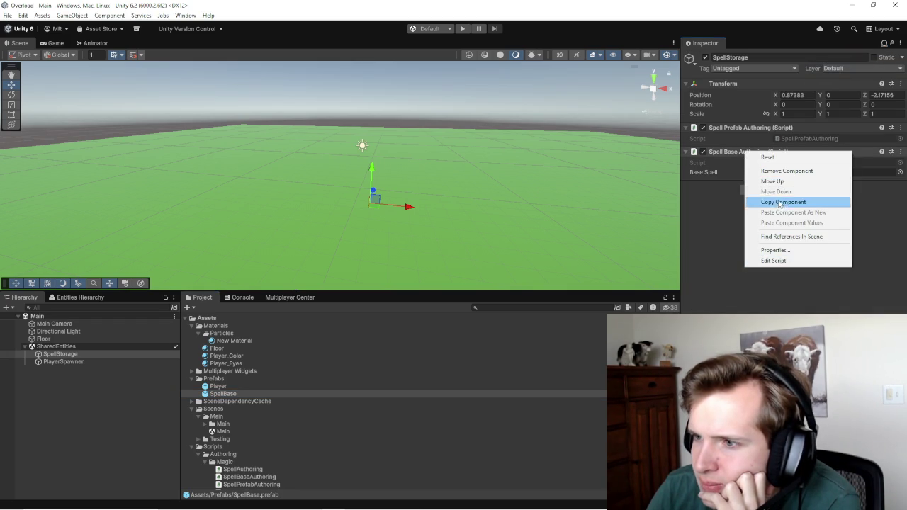
{"action": "left_click", "coordinate": [775, 171]}
Step: Play-test a spell cast, read the index -1 IndexOutOfRangeException stack trace, then stop the game
{"action": "left_click", "coordinate": [463, 29]}
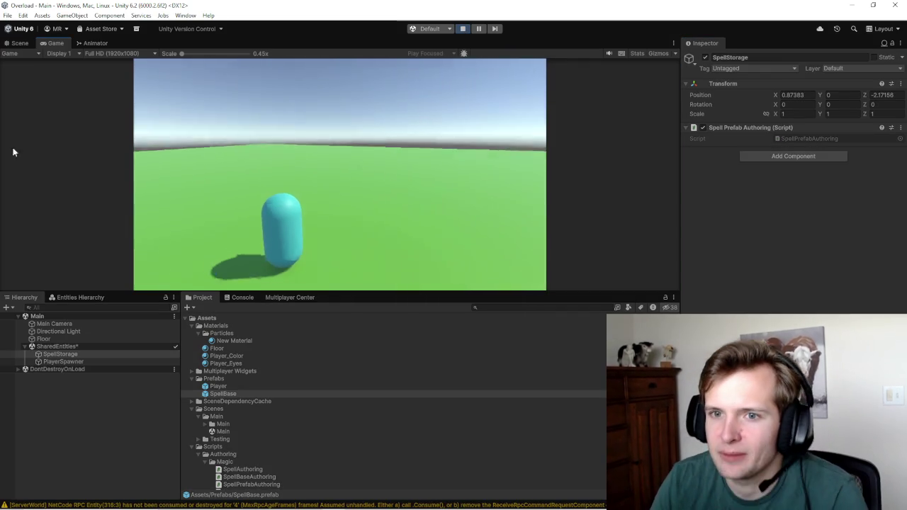
{"action": "left_click", "coordinate": [337, 204]}
{"action": "left_click", "coordinate": [242, 297]}
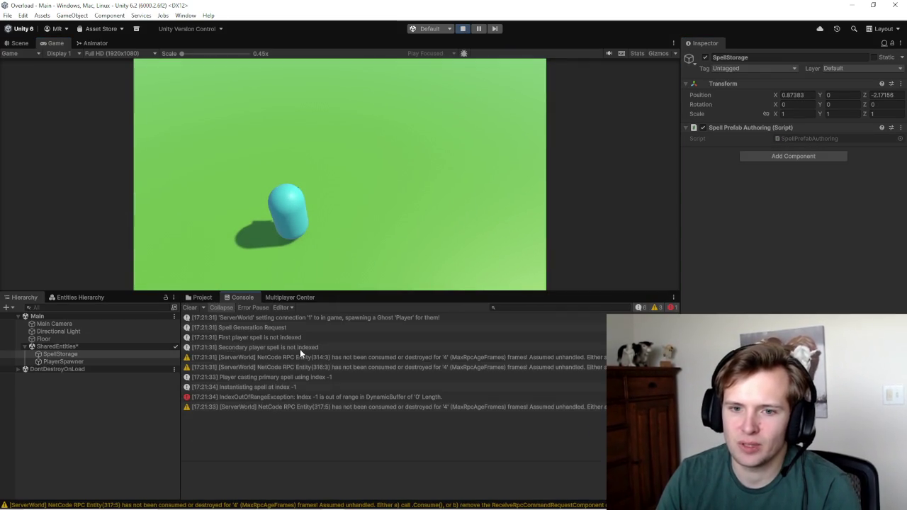
{"action": "left_click", "coordinate": [304, 398]}
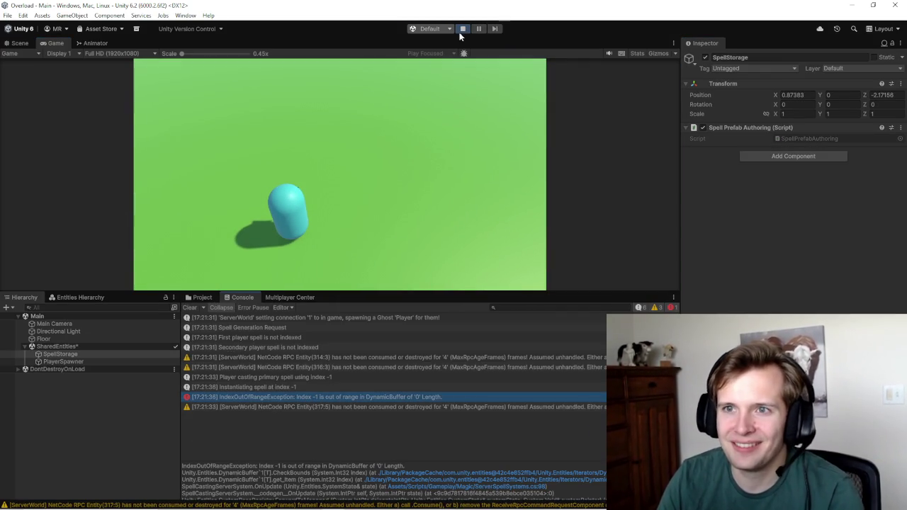
{"action": "left_click", "coordinate": [463, 29]}
{"action": "left_click", "coordinate": [202, 297]}
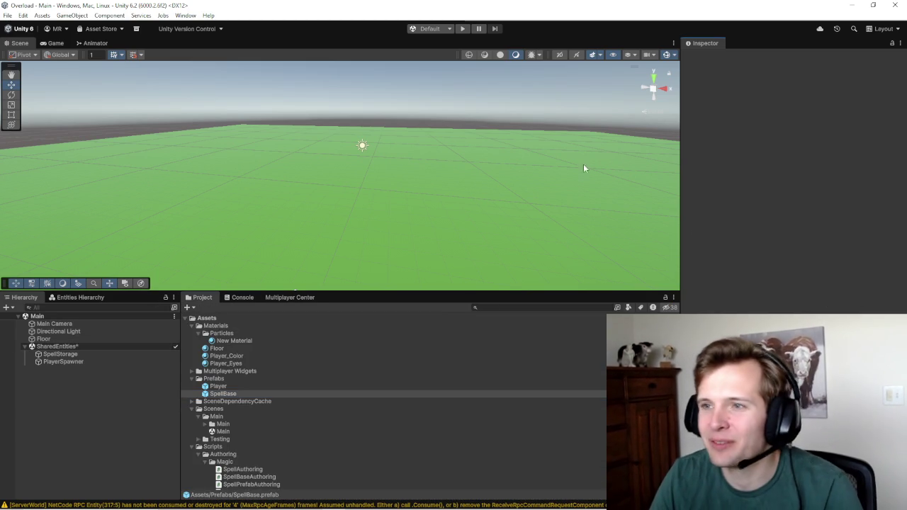
Step: Select SpellStorage and add the SpellBaseAuthoring script to it as a component
{"action": "left_click", "coordinate": [223, 393]}
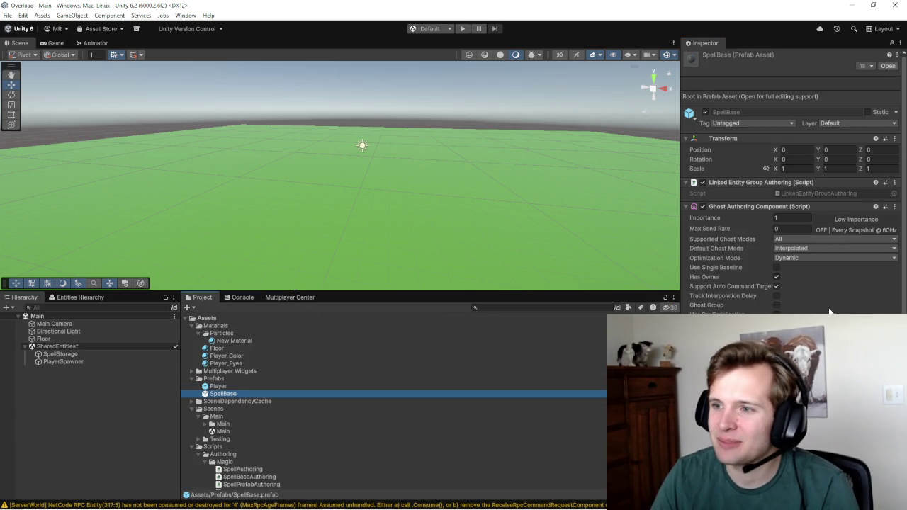
{"action": "scroll", "coordinate": [858, 309], "scroll_direction": "down", "scroll_amount": 2}
{"action": "left_click", "coordinate": [60, 353]}
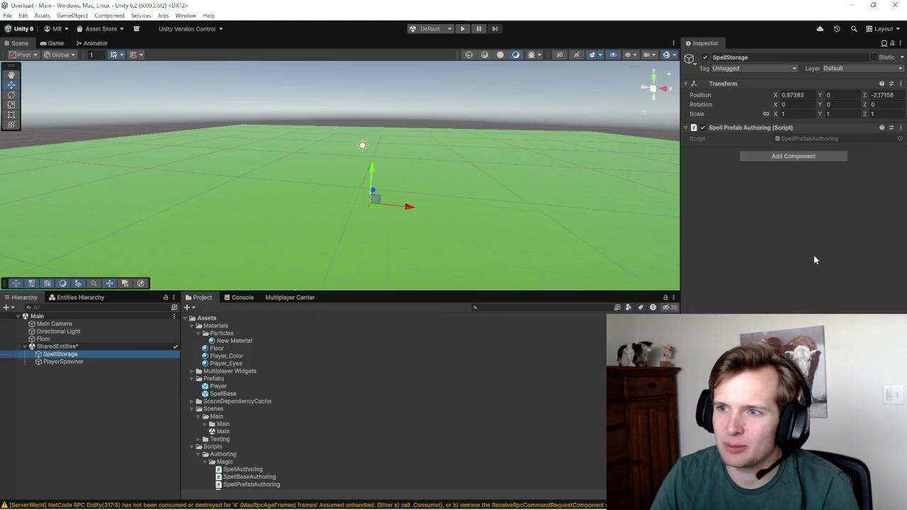
{"action": "key", "text": "ctrl+z"}
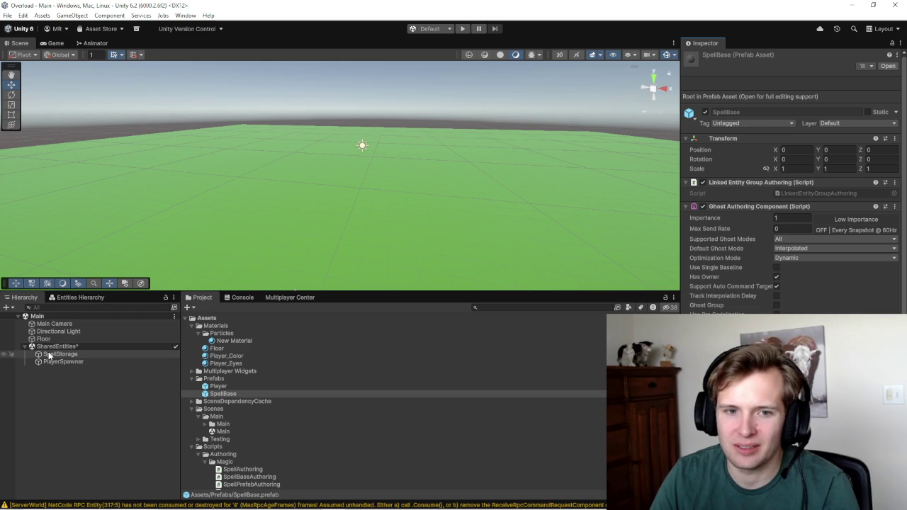
{"action": "left_click", "coordinate": [51, 354]}
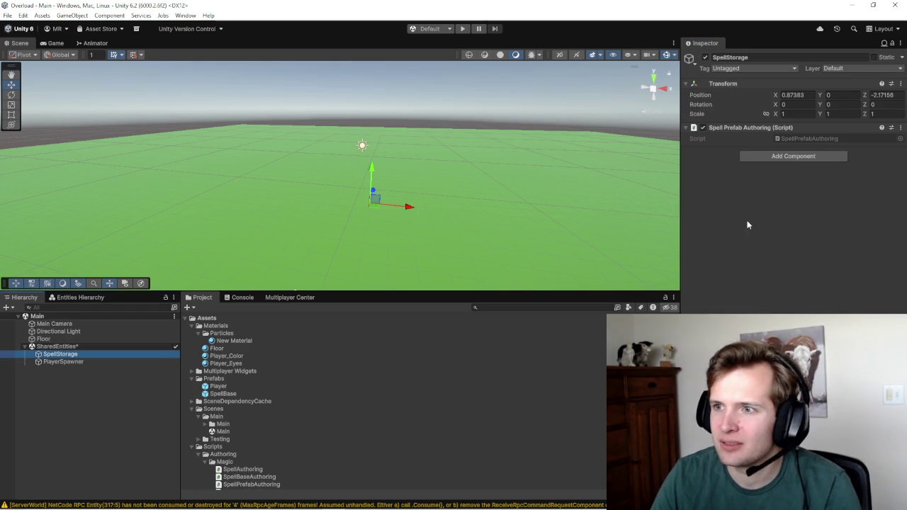
{"action": "scroll", "coordinate": [241, 408], "scroll_direction": "down", "scroll_amount": 5}
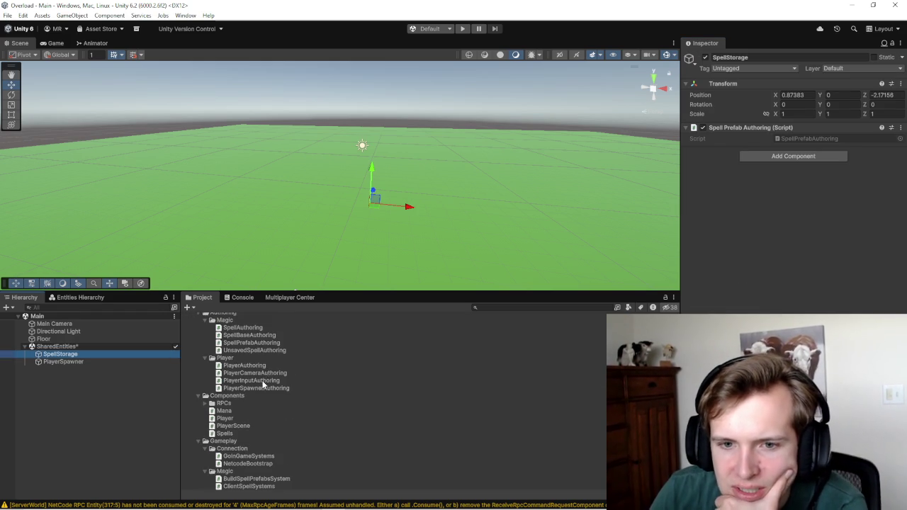
{"action": "mouse_move", "coordinate": [252, 335]}
{"action": "left_mouse_down"}
{"action": "mouse_move", "coordinate": [495, 213]}
{"action": "mouse_move", "coordinate": [765, 170]}
{"action": "left_mouse_up"}
Step: Assign the SpellBase prefab to the Base Spell field, then review the log messages
{"action": "scroll", "coordinate": [259, 382], "scroll_direction": "up", "scroll_amount": 5}
{"action": "mouse_move", "coordinate": [224, 393]}
{"action": "left_mouse_down"}
{"action": "mouse_move", "coordinate": [812, 206]}
{"action": "mouse_move", "coordinate": [821, 173]}
{"action": "left_mouse_up"}
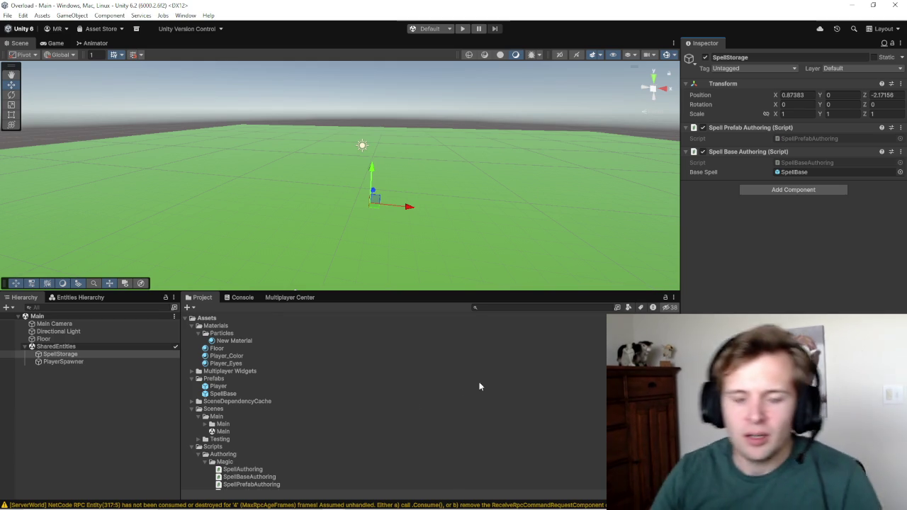
{"action": "scroll", "coordinate": [232, 362], "scroll_direction": "down", "scroll_amount": 3}
{"action": "scroll", "coordinate": [285, 377], "scroll_direction": "down", "scroll_amount": 2}
{"action": "scroll", "coordinate": [286, 374], "scroll_direction": "down", "scroll_amount": 3}
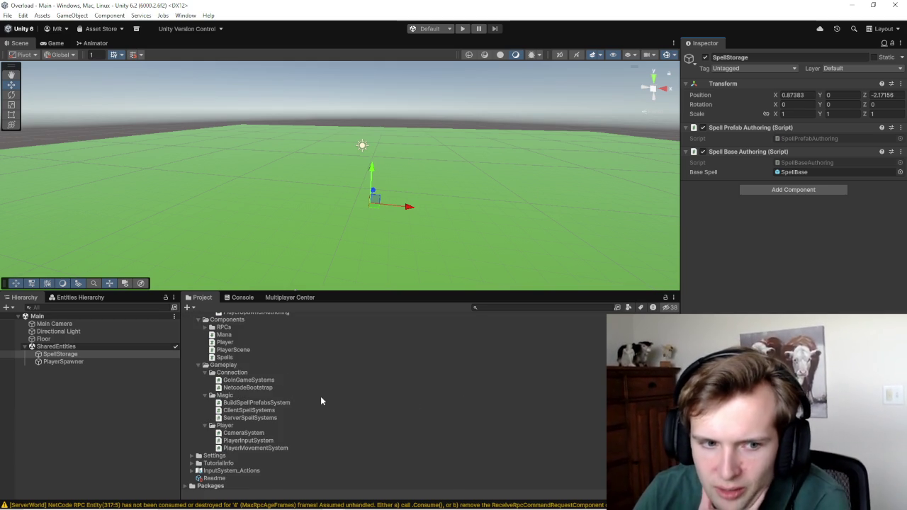
{"action": "scroll", "coordinate": [330, 407], "scroll_direction": "up", "scroll_amount": 7}
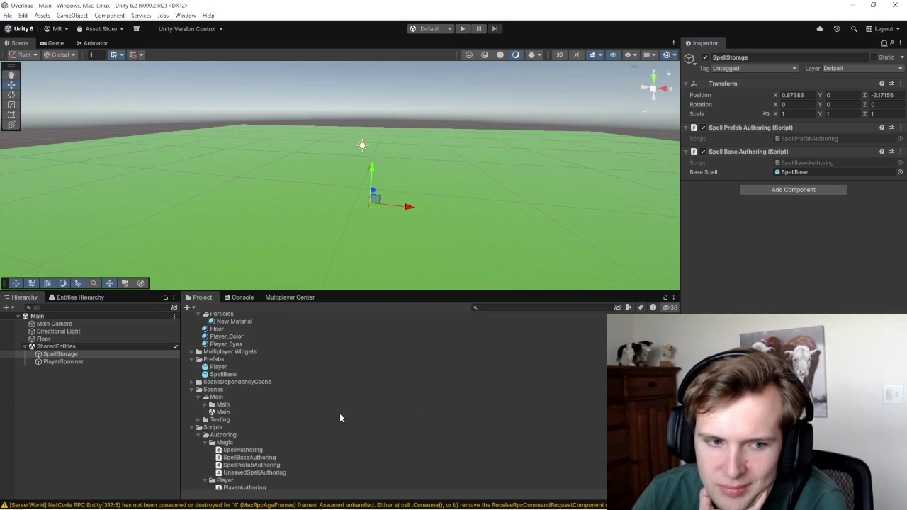
{"action": "scroll", "coordinate": [283, 398], "scroll_direction": "down", "scroll_amount": 2}
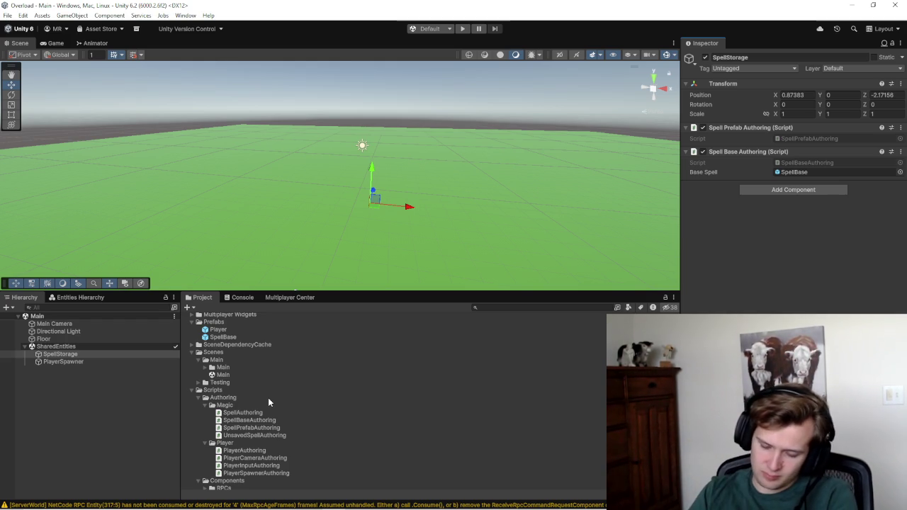
{"action": "left_click", "coordinate": [241, 297]}
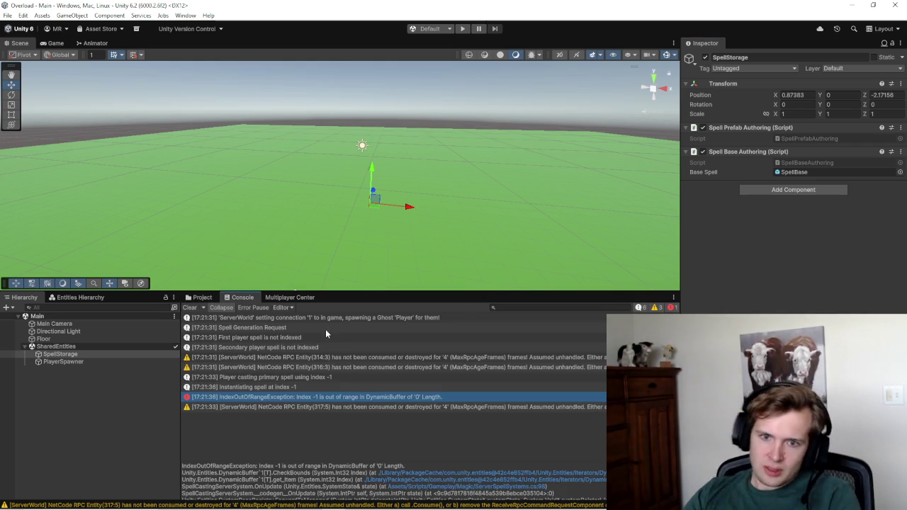
Step: Play, cast the primary spell, read the casting and 'Instantiating spell' index 0 logs, then stop
{"action": "left_click", "coordinate": [461, 29]}
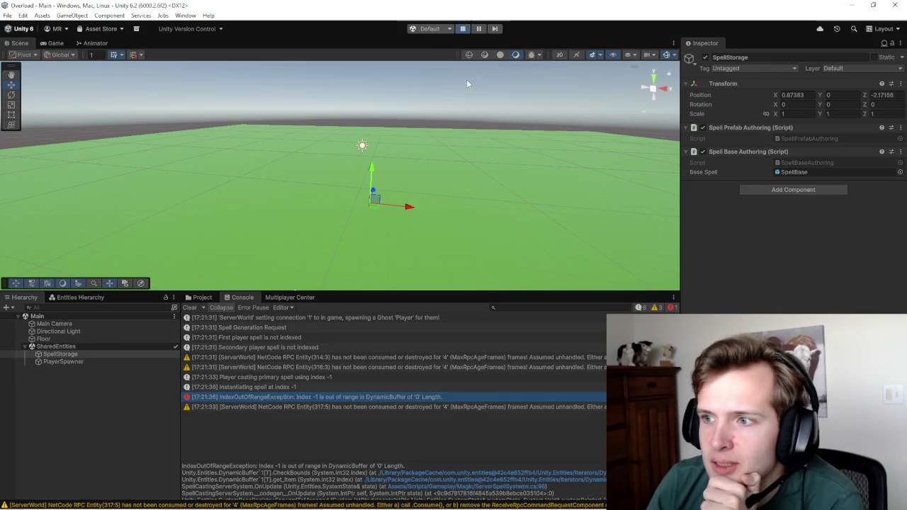
{"action": "left_click", "coordinate": [381, 179]}
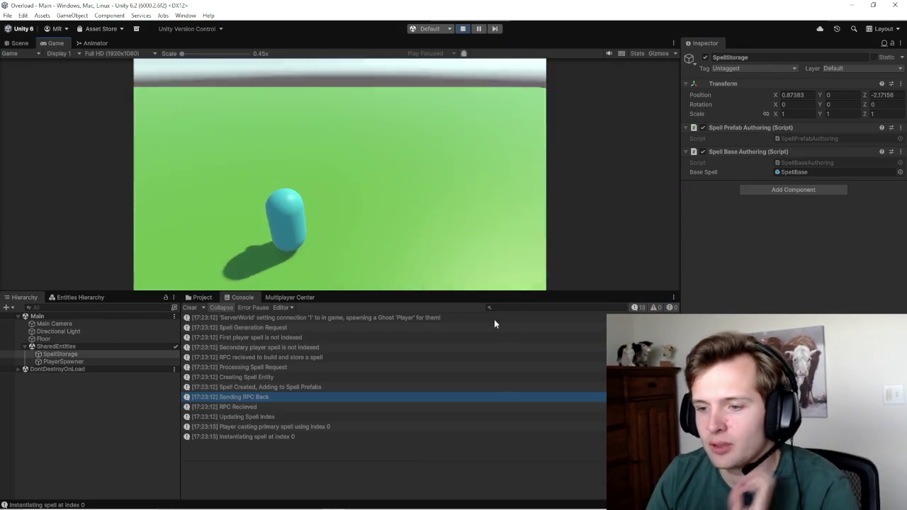
{"action": "left_click", "coordinate": [345, 427]}
{"action": "left_click", "coordinate": [348, 435]}
{"action": "left_click", "coordinate": [348, 425]}
{"action": "left_click", "coordinate": [347, 434]}
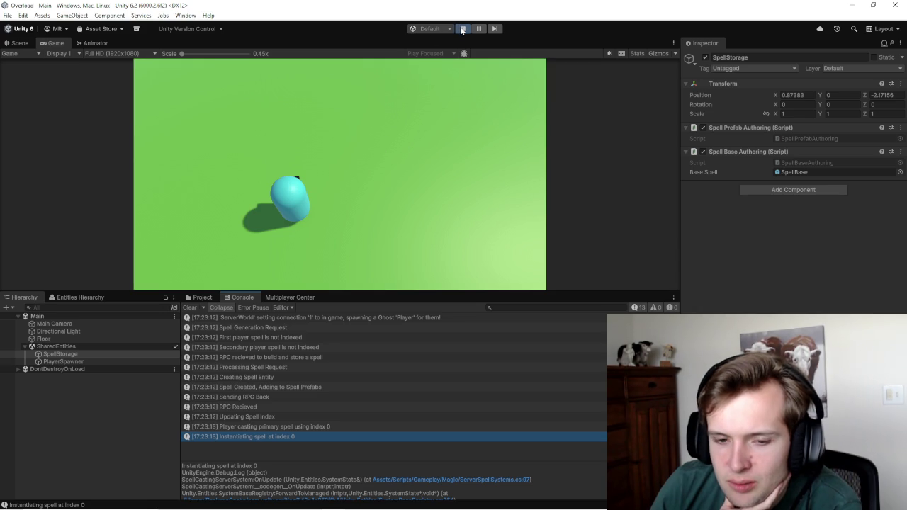
{"action": "left_click", "coordinate": [461, 30]}
{"action": "left_click", "coordinate": [402, 503]}
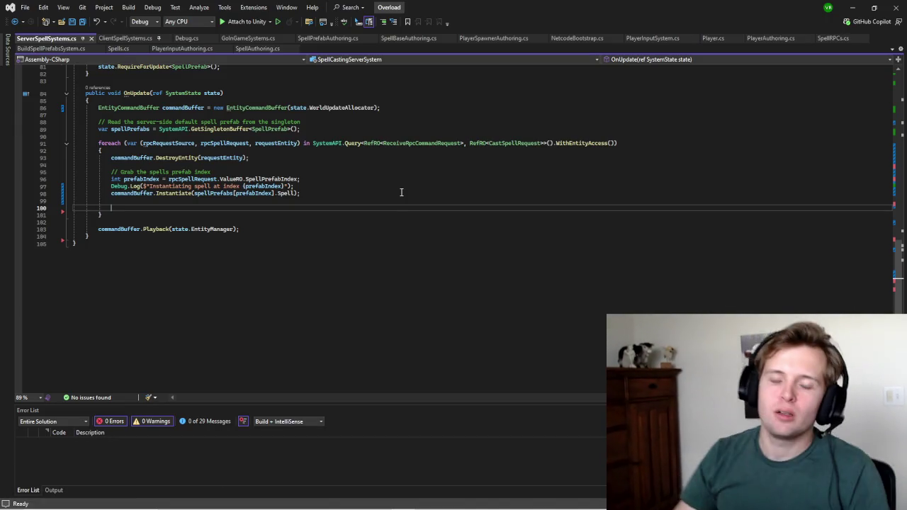
Step: Tidy the blank lines around component.Player in PlayerSpawnerAuthoring's Bake method
{"action": "scroll", "coordinate": [284, 223], "scroll_direction": "up", "scroll_amount": 3}
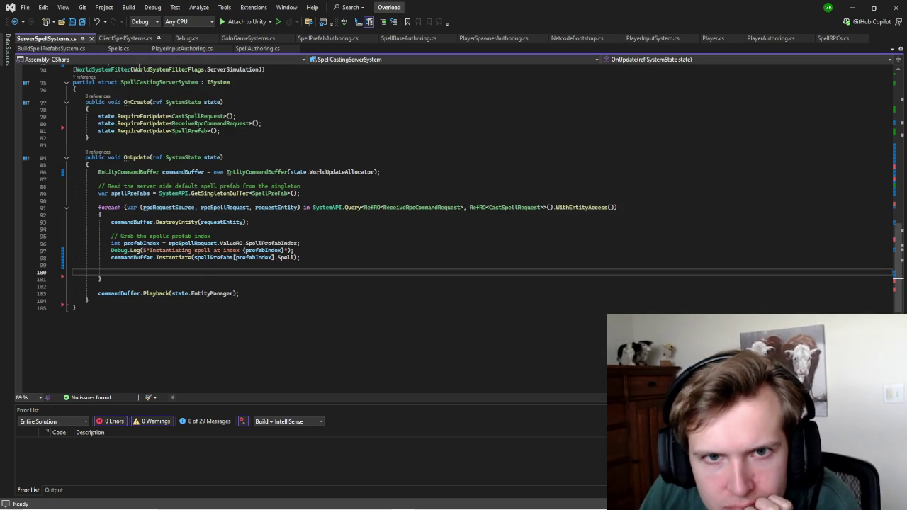
{"action": "left_click", "coordinate": [494, 39]}
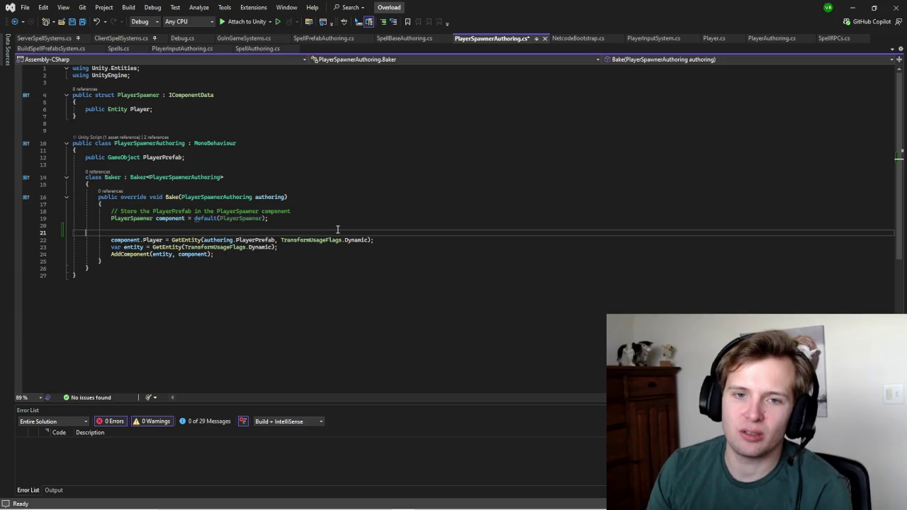
{"action": "key", "text": "BackSpace"}
{"action": "key", "text": "BackSpace"}
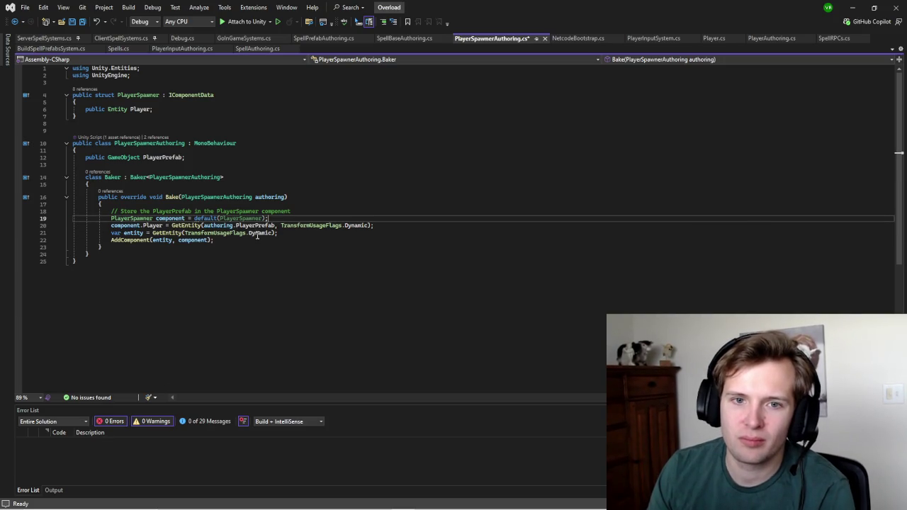
{"action": "left_click", "coordinate": [386, 227]}
{"action": "key", "text": "Return"}
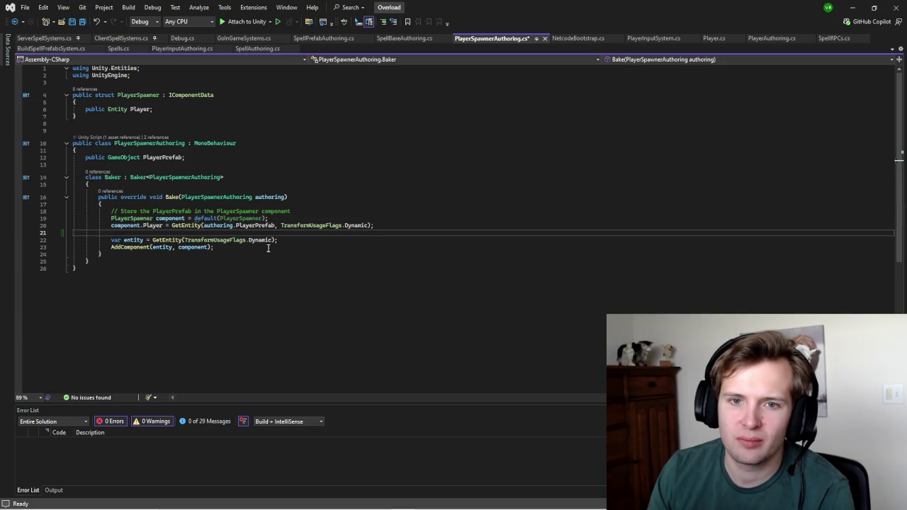
Step: In SpellBaseAuthoring.cs, move the 'var entity = GetEntity' line below spellBase.Visual, remove blank lines, and save
{"action": "left_click", "coordinate": [419, 38]}
{"action": "left_click", "coordinate": [283, 210]}
{"action": "left_click_drag", "start_coordinate": [289, 209], "coordinate": [290, 203]}
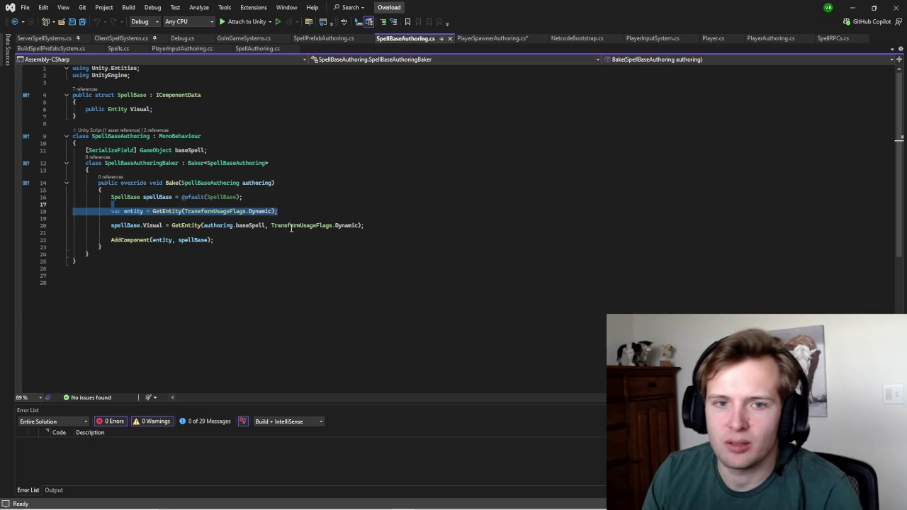
{"action": "key", "text": "ctrl+x"}
{"action": "left_click", "coordinate": [192, 226]}
{"action": "key", "text": "ctrl+v"}
{"action": "left_click", "coordinate": [191, 224]}
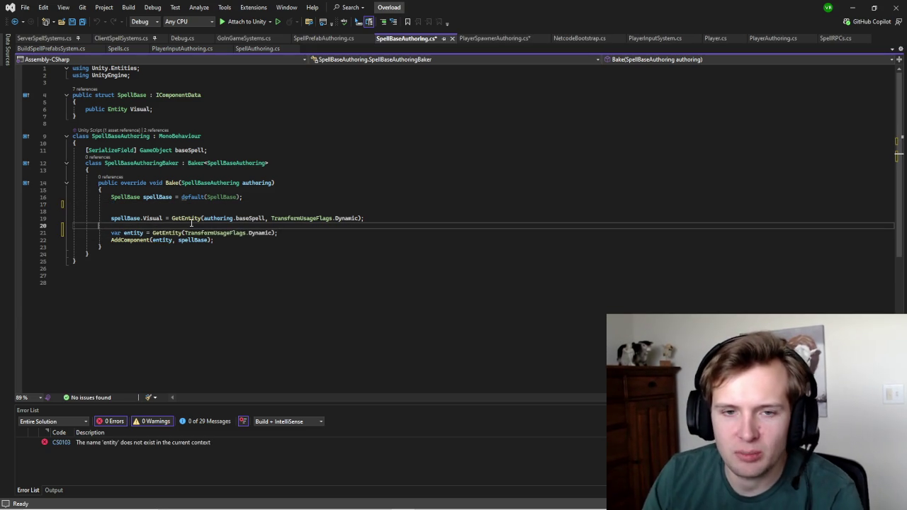
{"action": "left_click", "coordinate": [142, 205]}
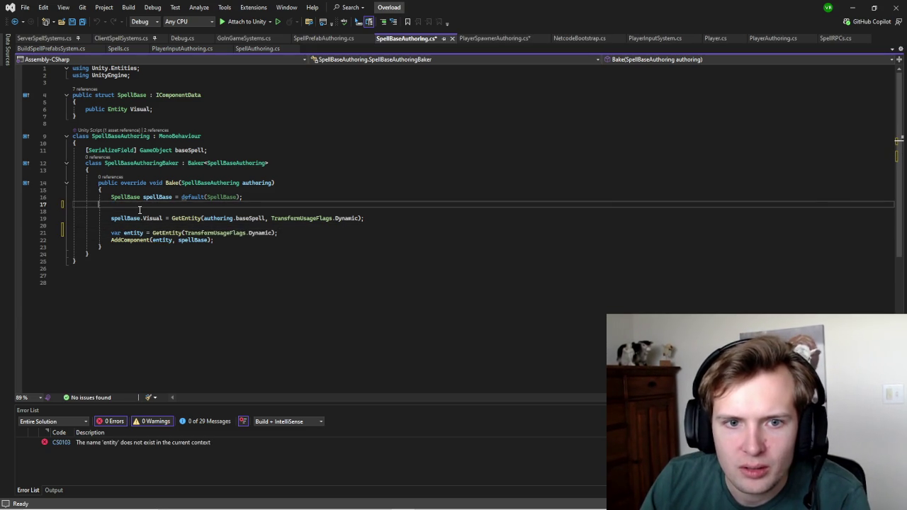
{"action": "left_click", "coordinate": [139, 211]}
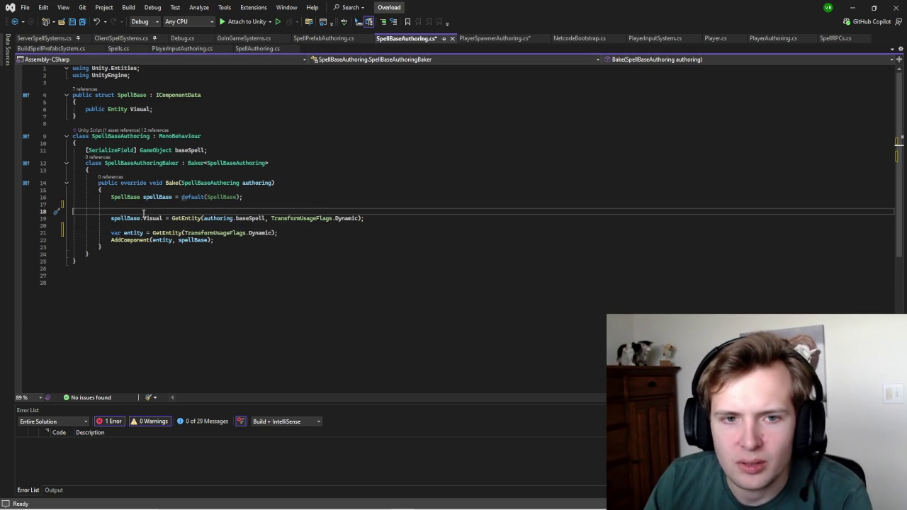
{"action": "key", "text": "BackSpace"}
{"action": "key", "text": "BackSpace"}
{"action": "left_click", "coordinate": [421, 219]}
{"action": "key", "text": "ctrl+s"}
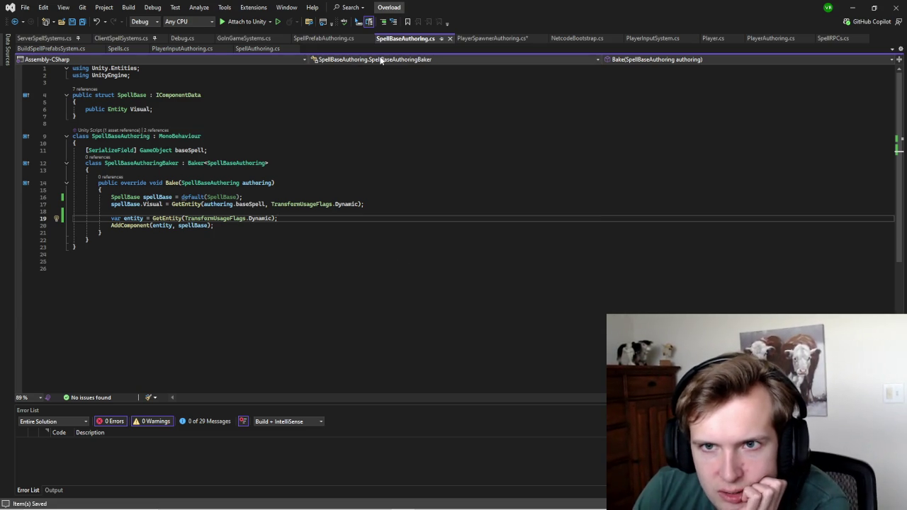
Step: Save PlayerSpawnerAuthoring.cs and go back to Unity so the scripts reload
{"action": "left_click", "coordinate": [461, 39]}
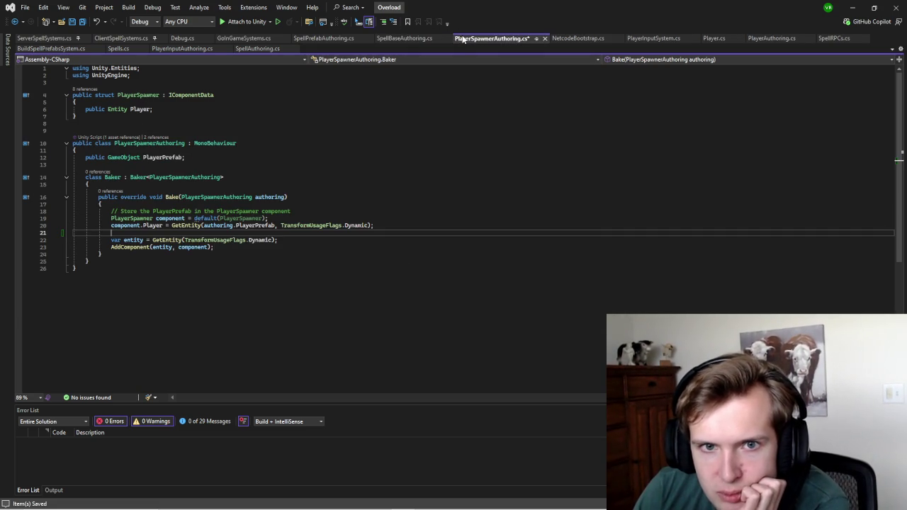
{"action": "left_click", "coordinate": [308, 162]}
{"action": "key", "text": "ctrl+s"}
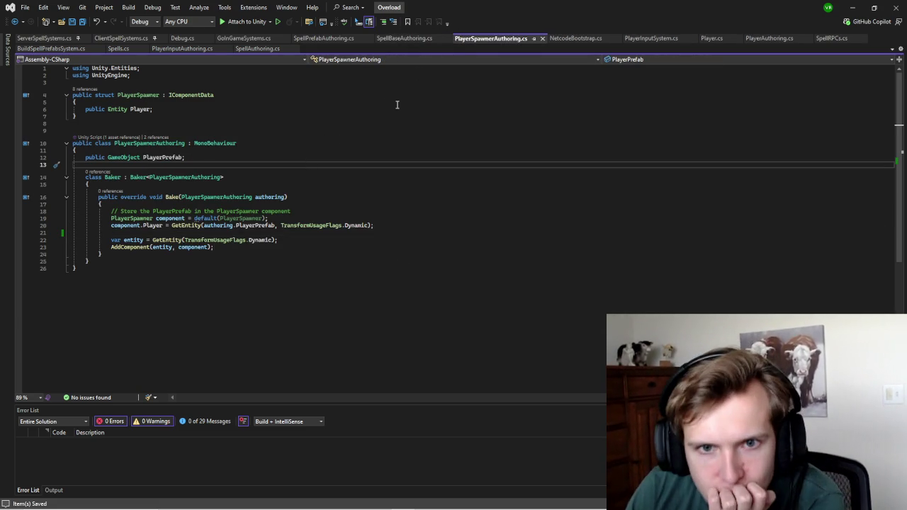
{"action": "left_click", "coordinate": [423, 39]}
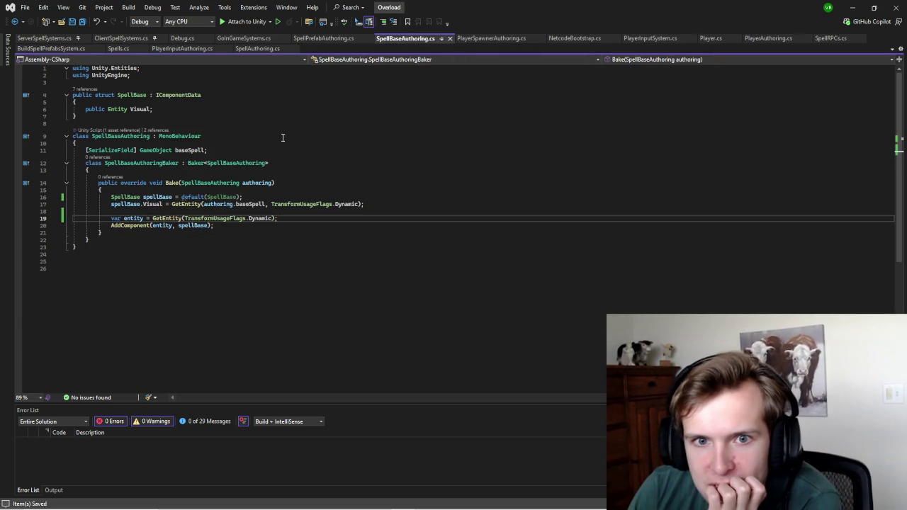
{"action": "left_click", "coordinate": [481, 38]}
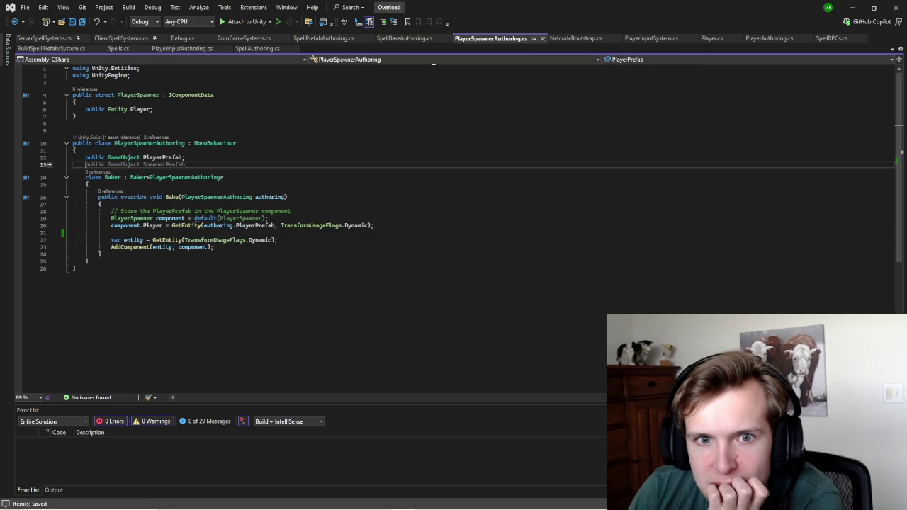
{"action": "left_click", "coordinate": [405, 39]}
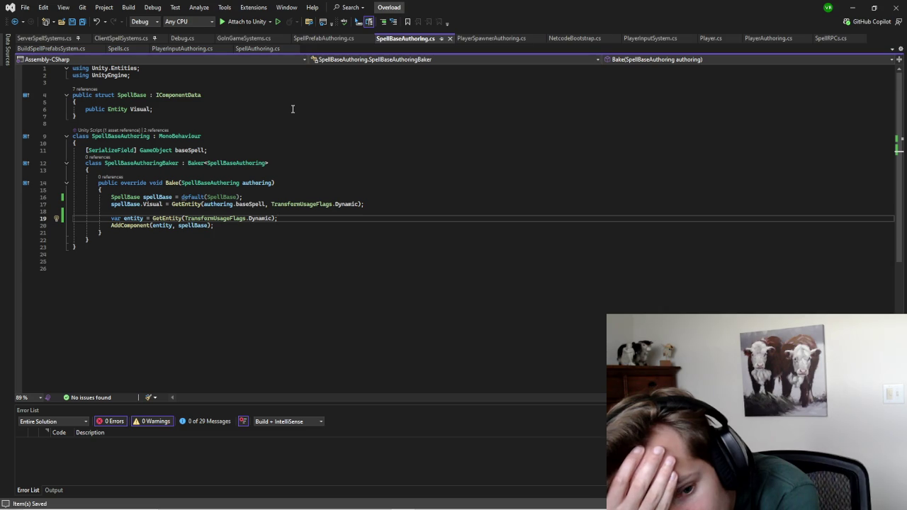
{"action": "key", "text": "alt+Tab"}
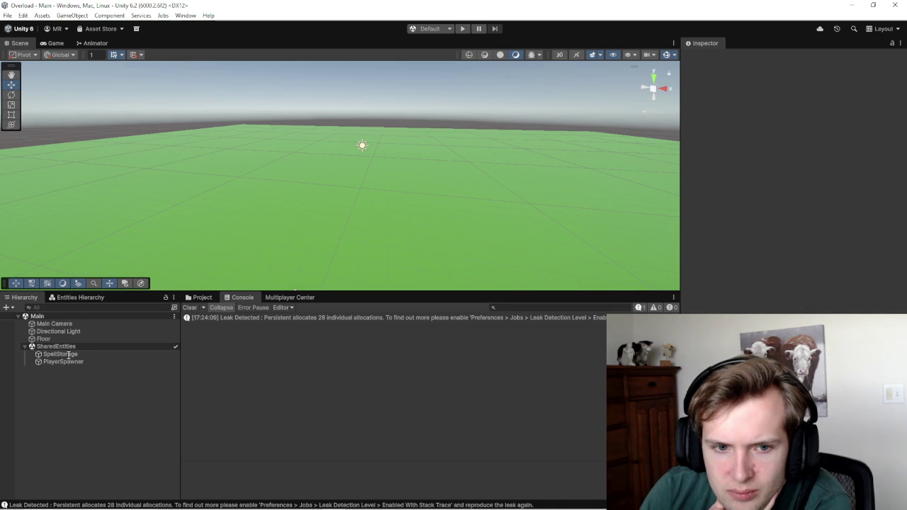
Step: Enter Play mode, aim the game camera at the player, and release control with Escape
{"action": "left_click_drag", "start_coordinate": [236, 248], "coordinate": [401, 170]}
{"action": "left_click", "coordinate": [464, 29]}
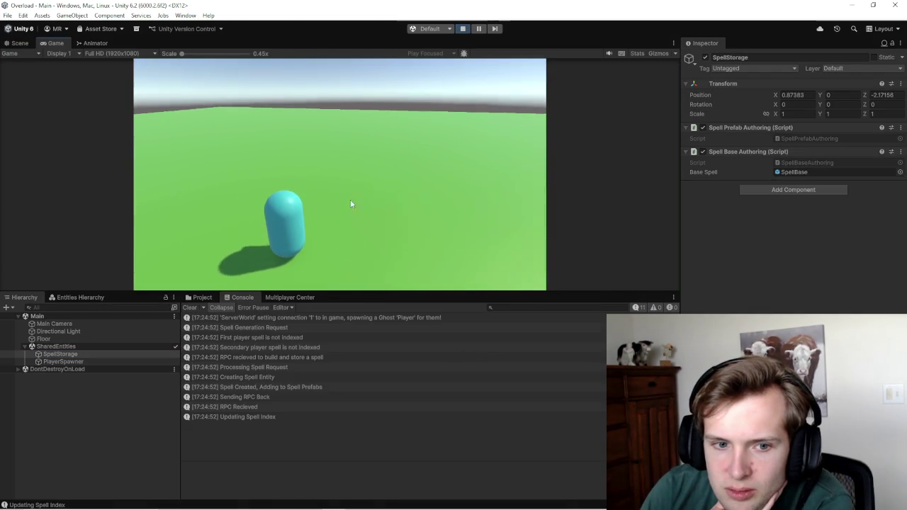
{"action": "left_click", "coordinate": [352, 203]}
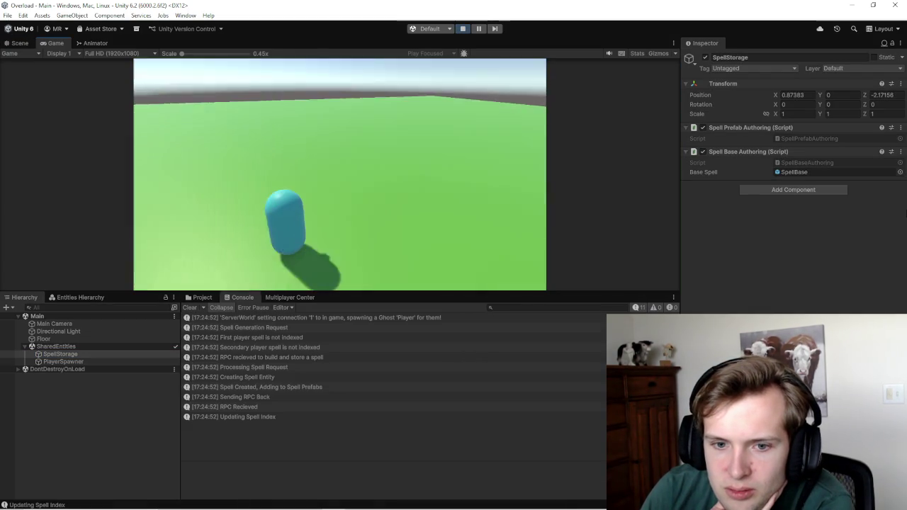
{"action": "key", "text": "Escape"}
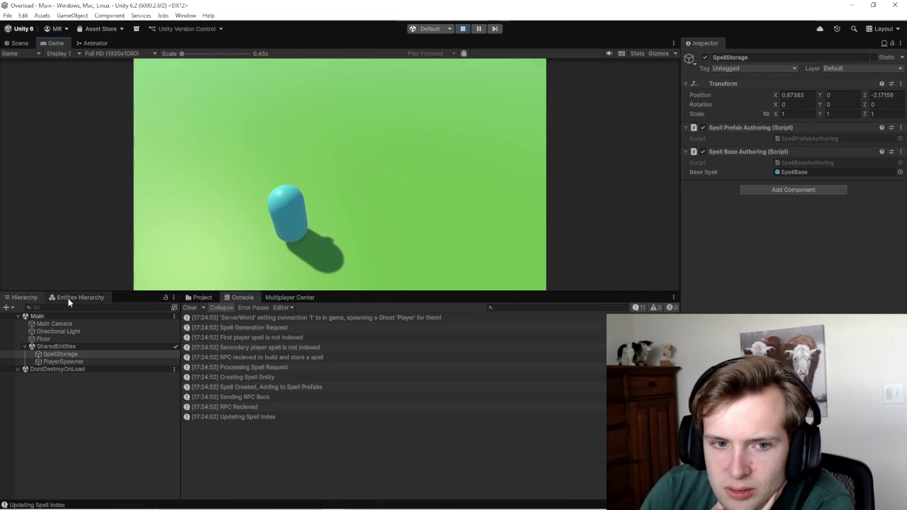
Step: Show ServerWorld in the unfiltered Entities Hierarchy and view a Player entity in Runtime inspector mode
{"action": "left_click", "coordinate": [80, 297]}
{"action": "left_click", "coordinate": [37, 319]}
{"action": "key", "text": "BackSpace"}
{"action": "scroll", "coordinate": [85, 384], "scroll_direction": "down", "scroll_amount": 2}
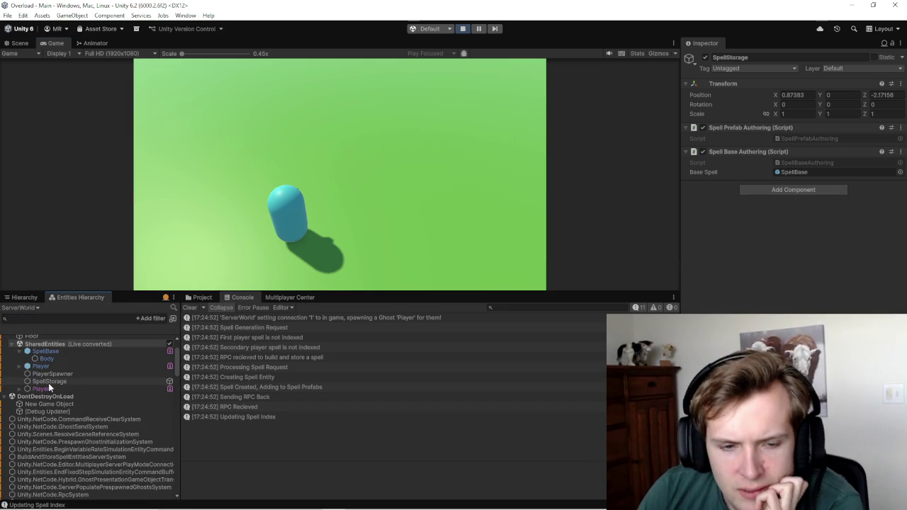
{"action": "left_click", "coordinate": [368, 168]}
{"action": "left_click", "coordinate": [41, 389]}
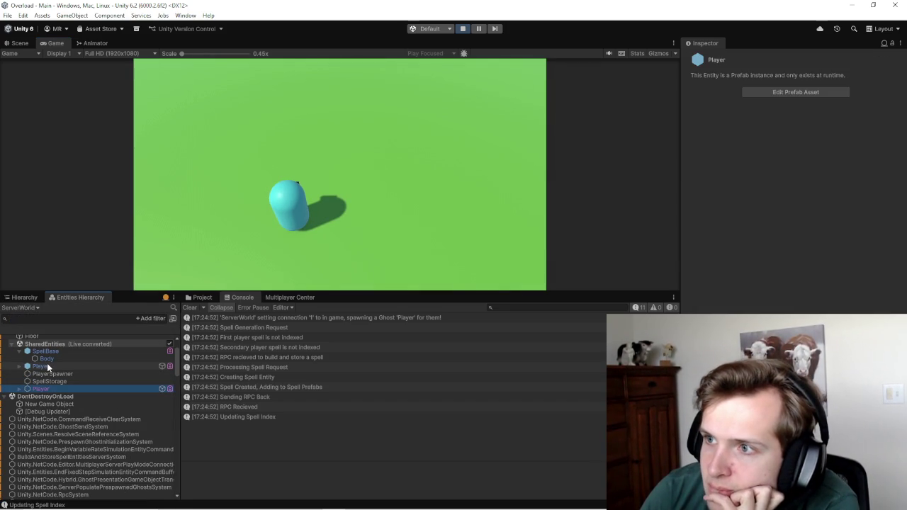
{"action": "left_click", "coordinate": [47, 366]}
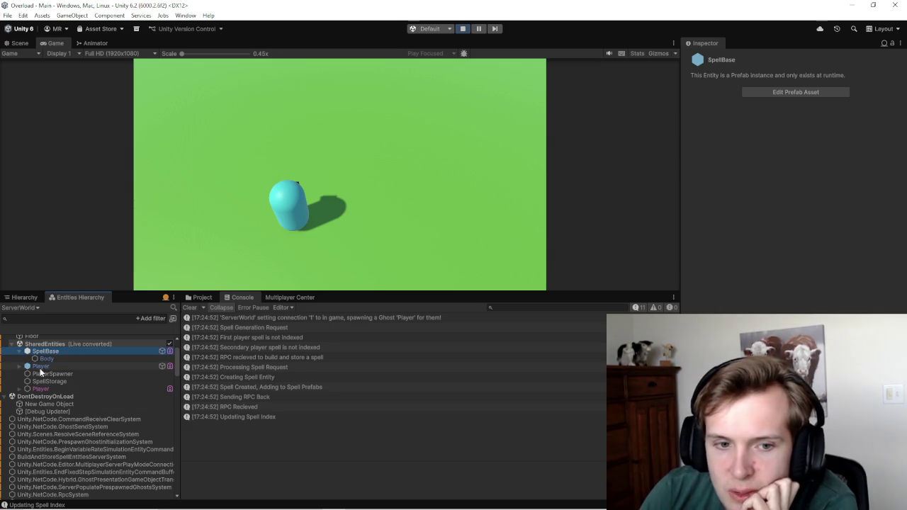
{"action": "left_click", "coordinate": [58, 389]}
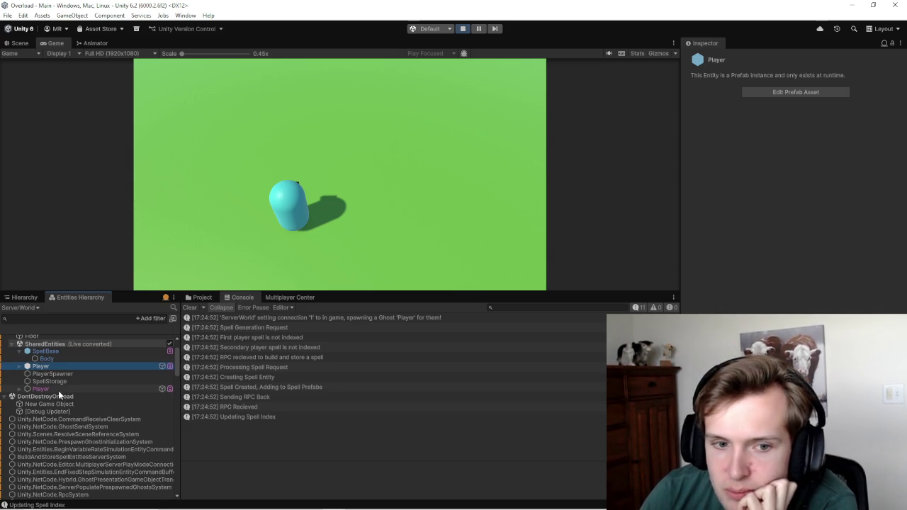
{"action": "left_click", "coordinate": [892, 43]}
{"action": "left_click", "coordinate": [860, 88]}
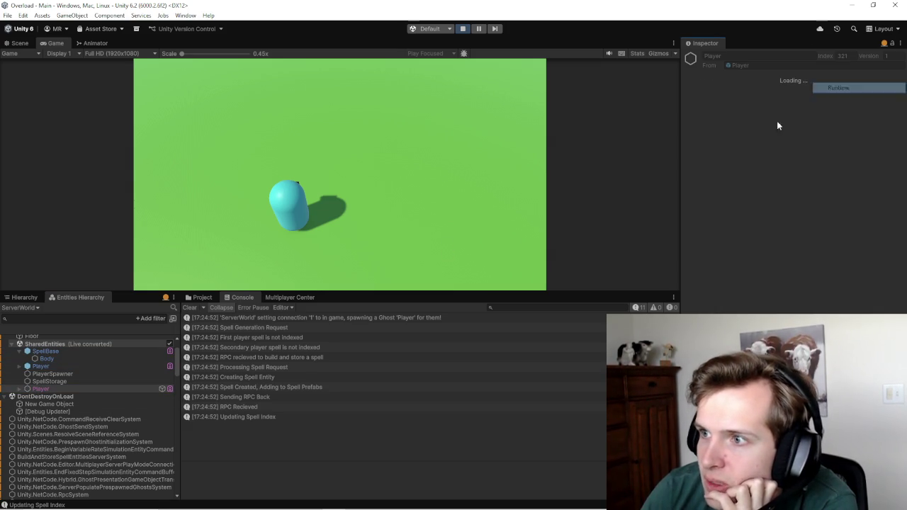
Step: Compare the runtime components of Player prefab entity 281 and Player entity 321
{"action": "left_click", "coordinate": [44, 366]}
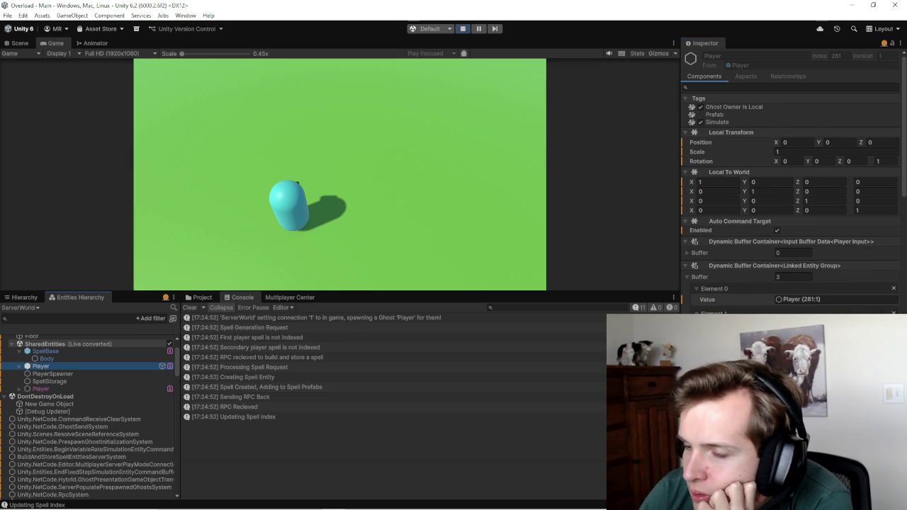
{"action": "scroll", "coordinate": [751, 282], "scroll_direction": "down", "scroll_amount": 3}
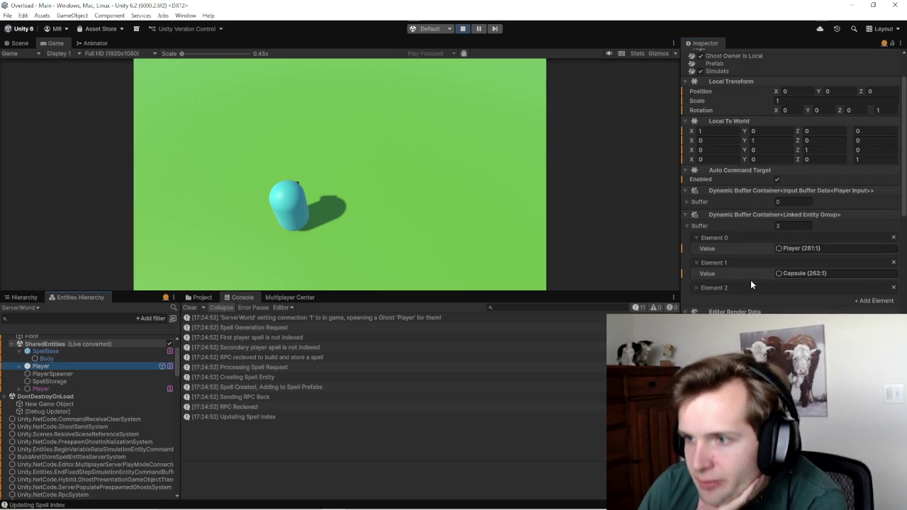
{"action": "scroll", "coordinate": [750, 281], "scroll_direction": "down", "scroll_amount": 9}
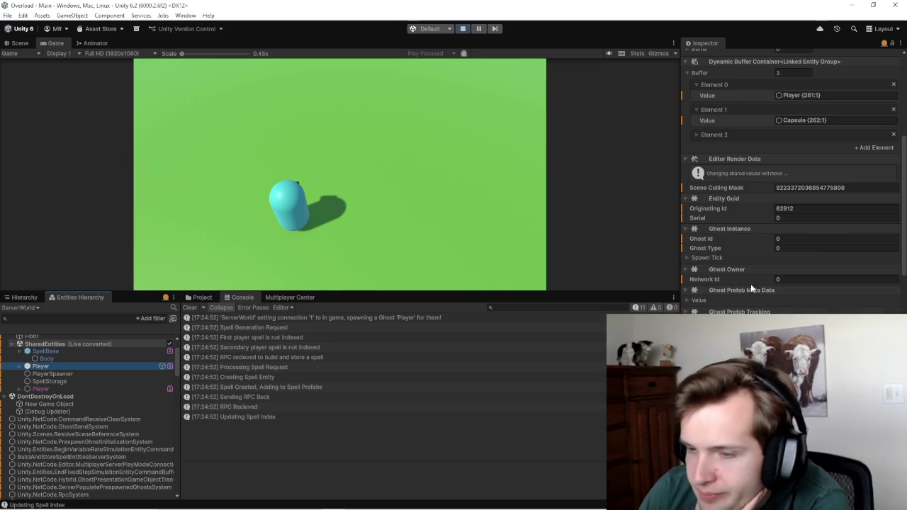
{"action": "left_click", "coordinate": [34, 367]}
{"action": "scroll", "coordinate": [800, 257], "scroll_direction": "up", "scroll_amount": 10}
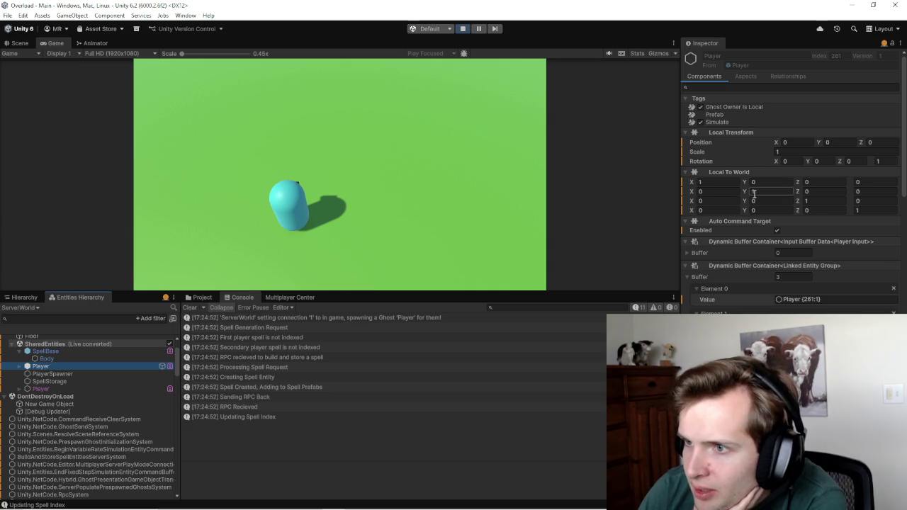
{"action": "left_click", "coordinate": [39, 390]}
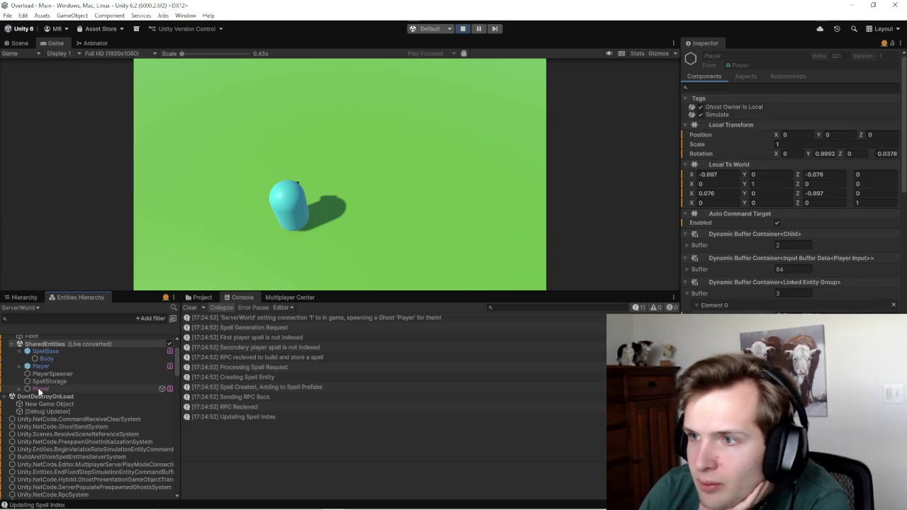
{"action": "left_click", "coordinate": [43, 365]}
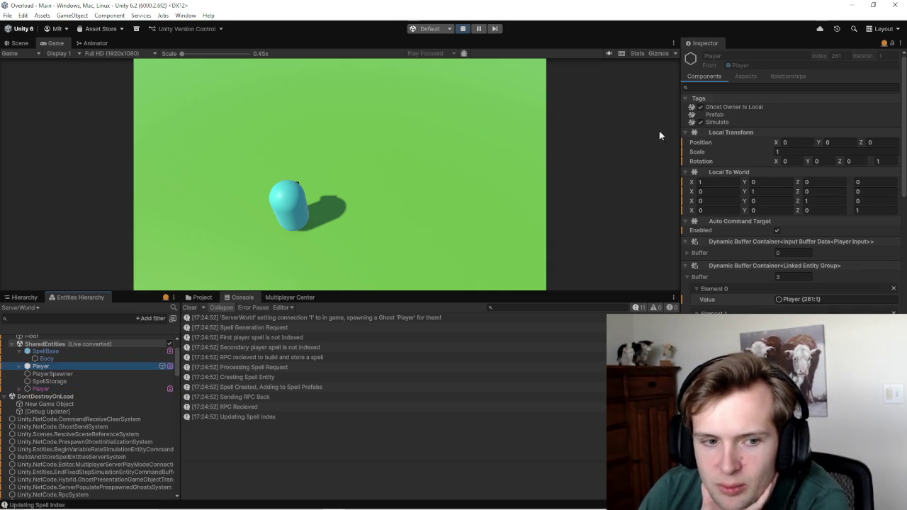
{"action": "scroll", "coordinate": [757, 161], "scroll_direction": "down", "scroll_amount": 5}
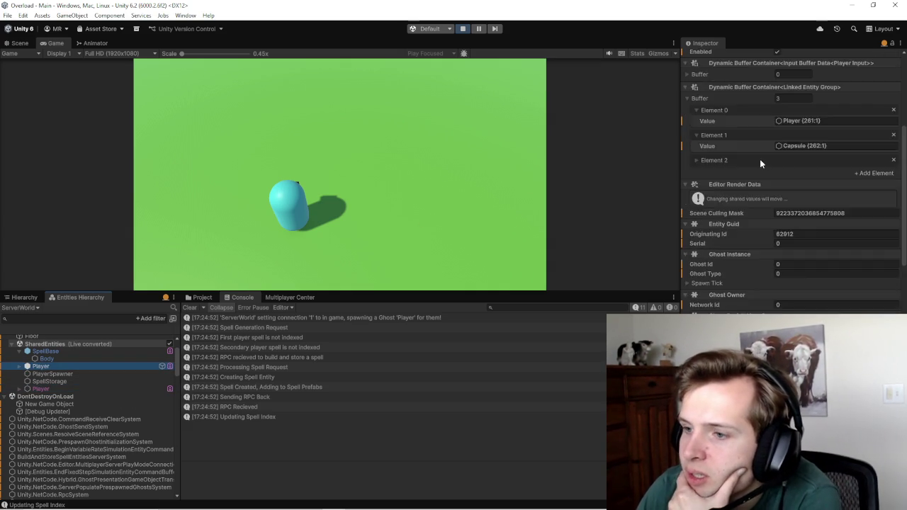
{"action": "scroll", "coordinate": [759, 162], "scroll_direction": "down", "scroll_amount": 8}
{"action": "scroll", "coordinate": [739, 117], "scroll_direction": "down", "scroll_amount": 3}
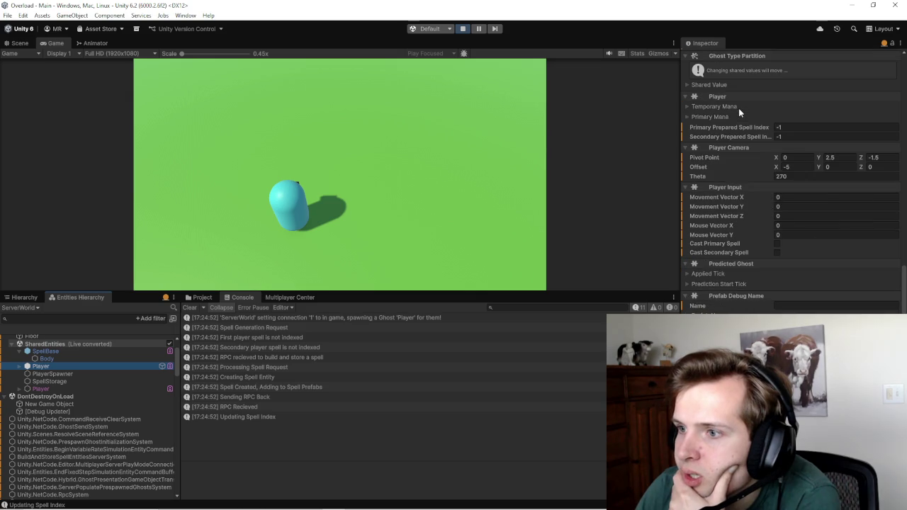
Step: Inspect the SpellBase entity, its Body child, and the second Player entity
{"action": "left_click", "coordinate": [28, 367]}
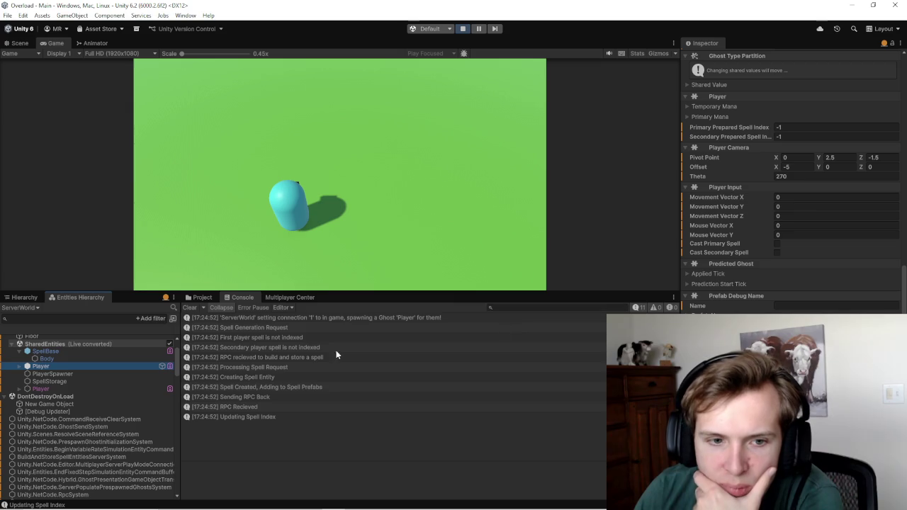
{"action": "left_click", "coordinate": [44, 358]}
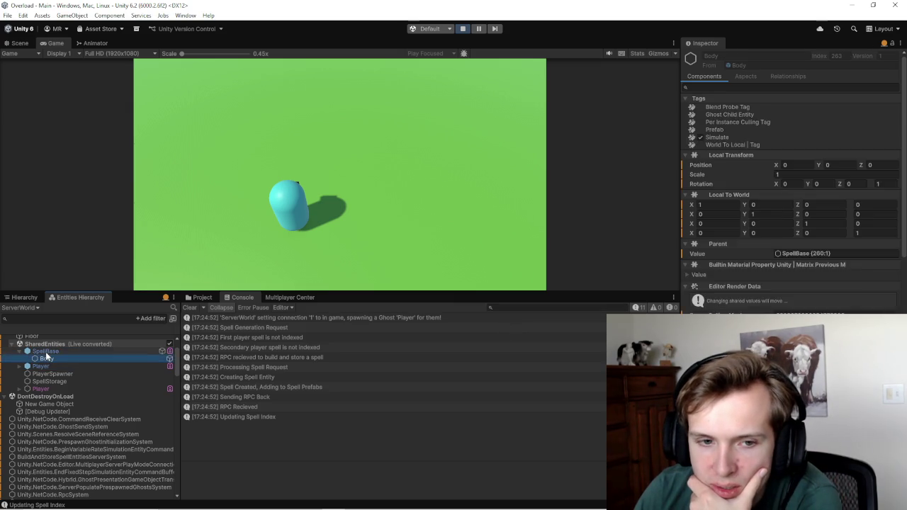
{"action": "left_click", "coordinate": [45, 352]}
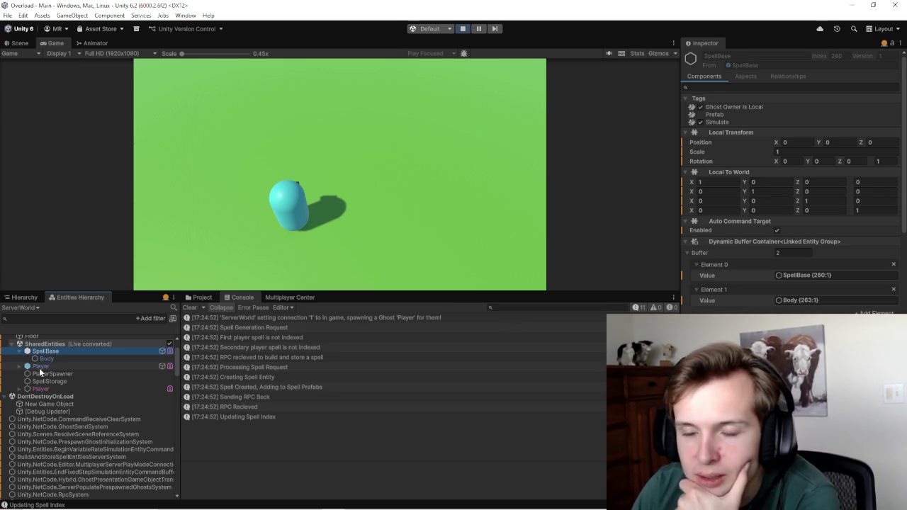
{"action": "scroll", "coordinate": [770, 285], "scroll_direction": "down", "scroll_amount": 3}
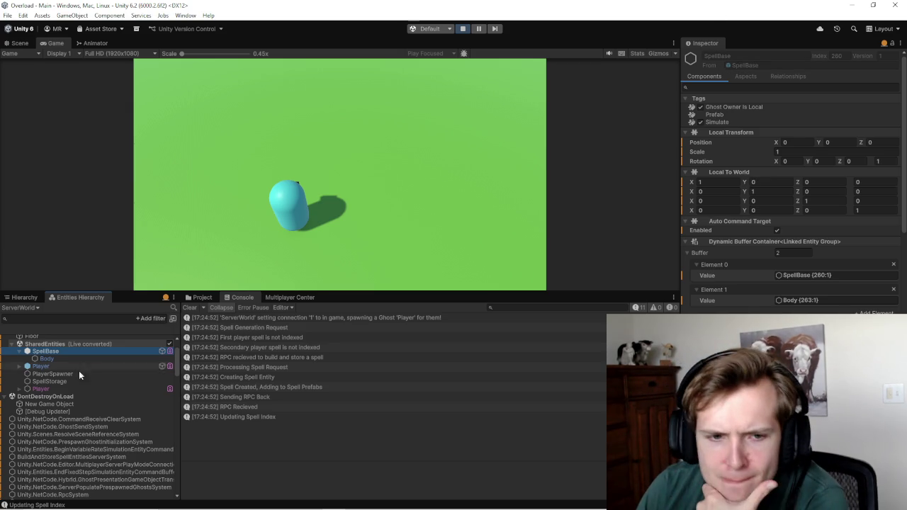
{"action": "left_click", "coordinate": [63, 388]}
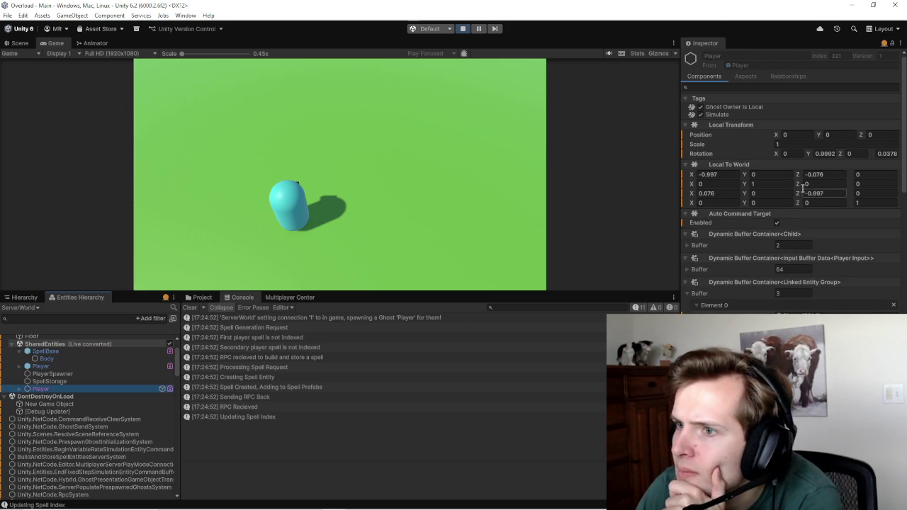
{"action": "scroll", "coordinate": [802, 186], "scroll_direction": "down", "scroll_amount": 15}
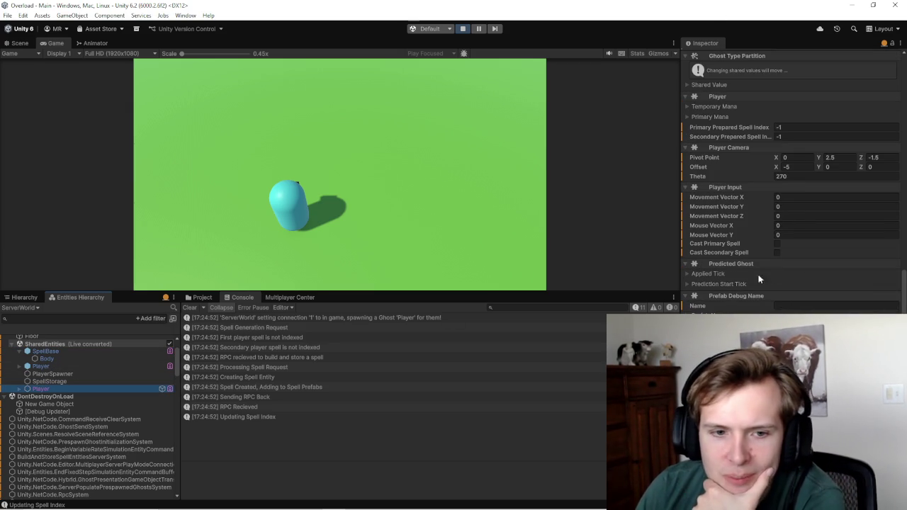
Step: Cast the primary spell several times, confirming 'instantiating spell at index 0' logs, then stop the game
{"action": "left_click", "coordinate": [425, 177]}
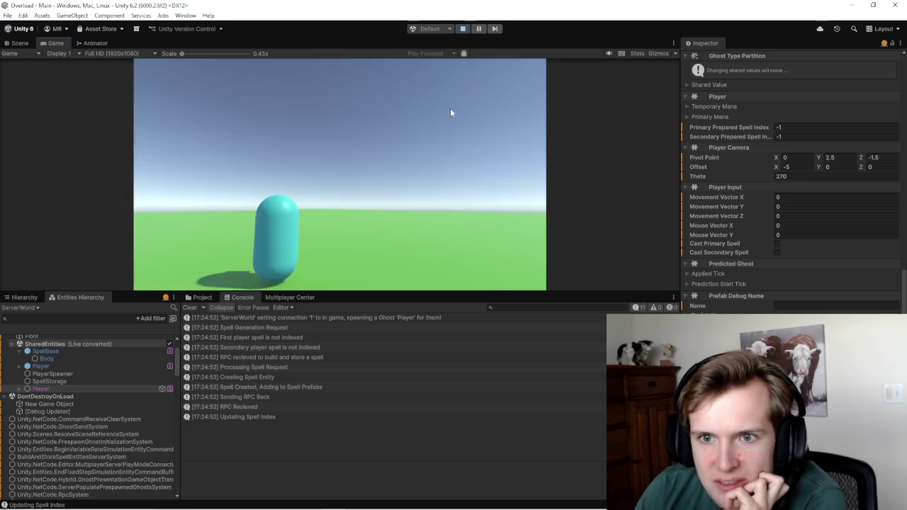
{"action": "left_click", "coordinate": [414, 116]}
{"action": "left_click", "coordinate": [269, 437]}
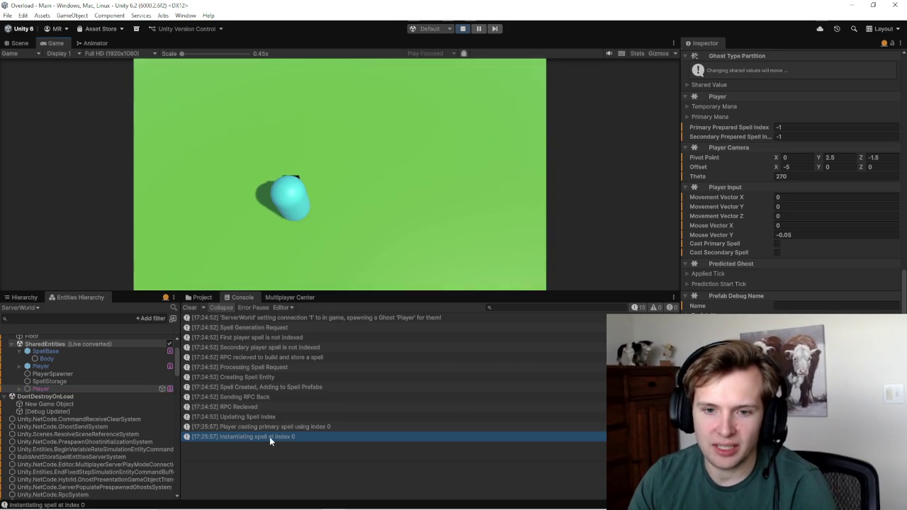
{"action": "left_click", "coordinate": [407, 178]}
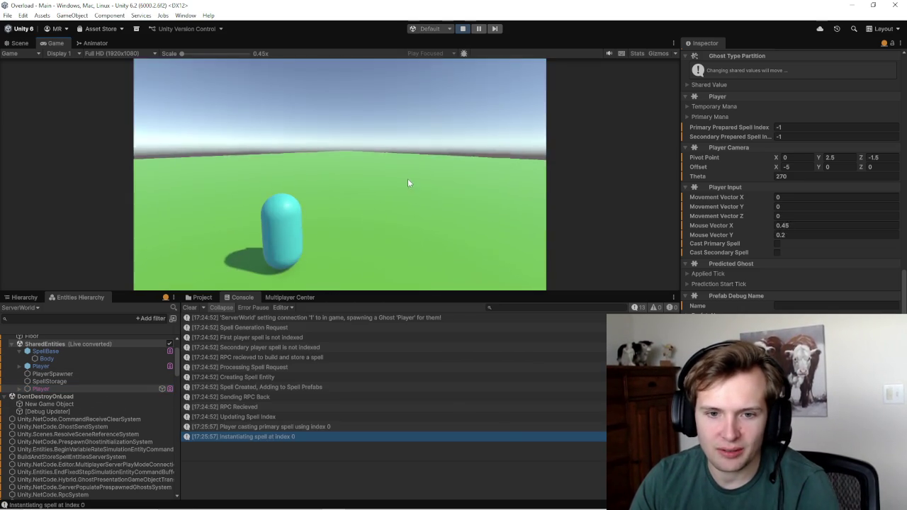
{"action": "left_click", "coordinate": [418, 138]}
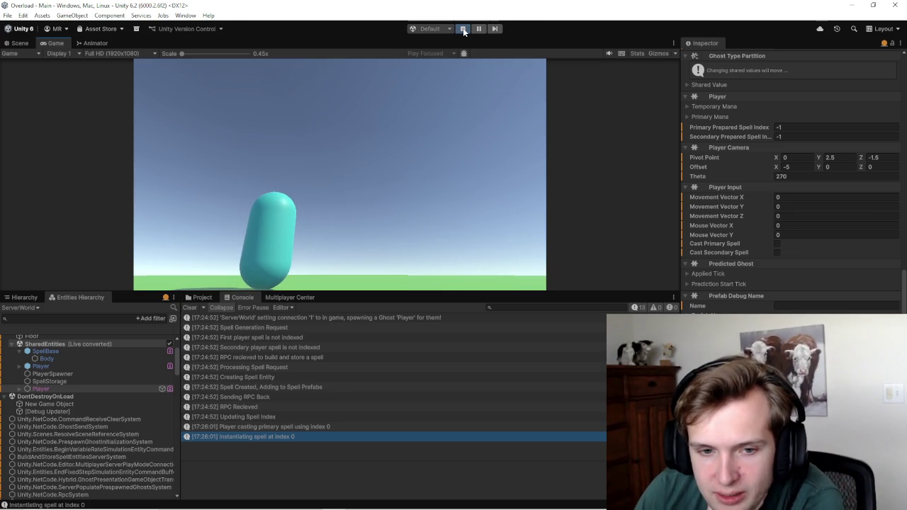
{"action": "left_click", "coordinate": [462, 28]}
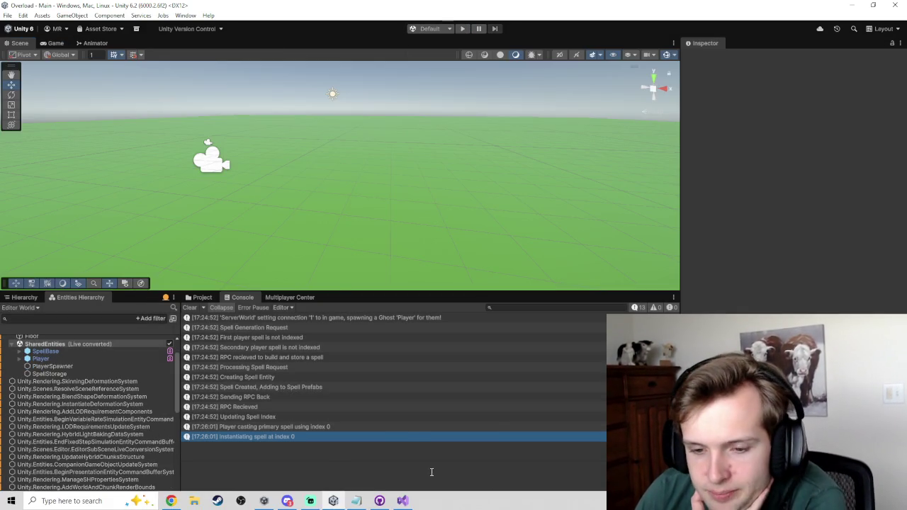
{"action": "left_click", "coordinate": [403, 503]}
Step: Save the scripts and highlight the Instantiate call on line 98 of ServerSpellSystems.cs
{"action": "key", "text": "ctrl+s"}
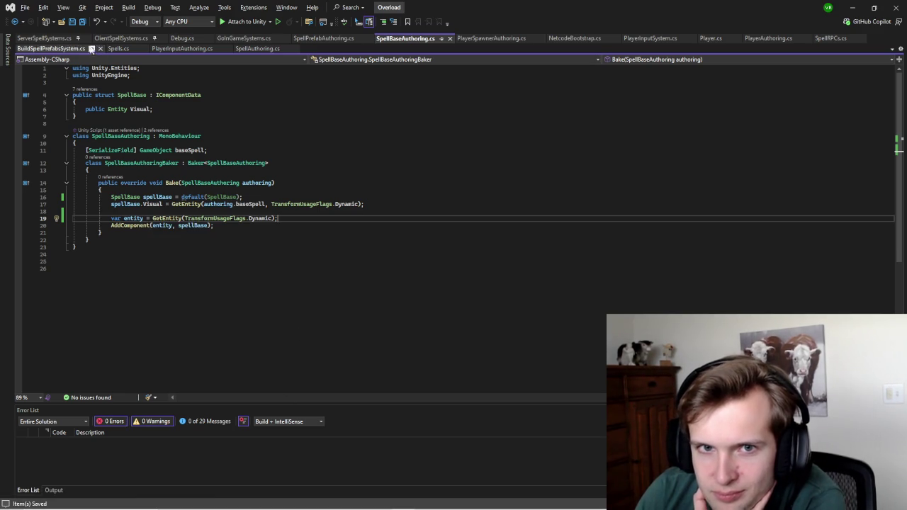
{"action": "left_click", "coordinate": [52, 38]}
{"action": "double_click", "coordinate": [174, 257]}
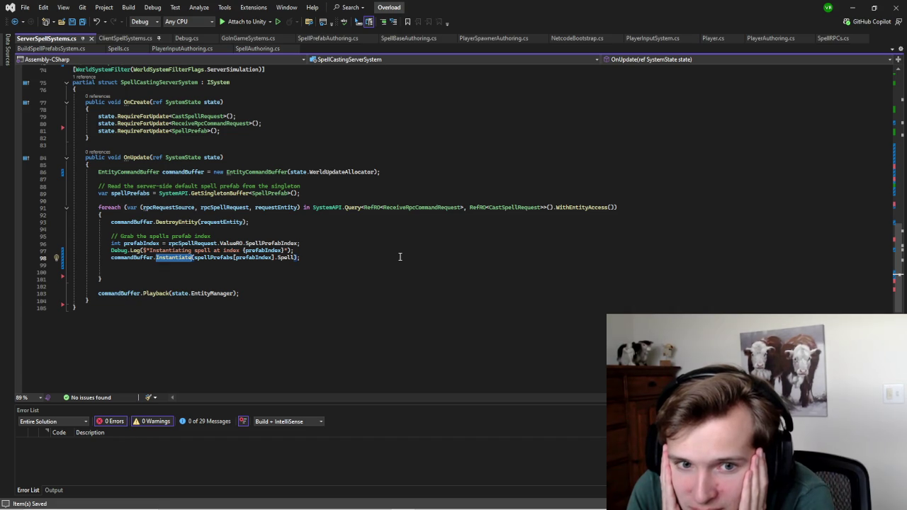
{"action": "left_click", "coordinate": [852, 7]}
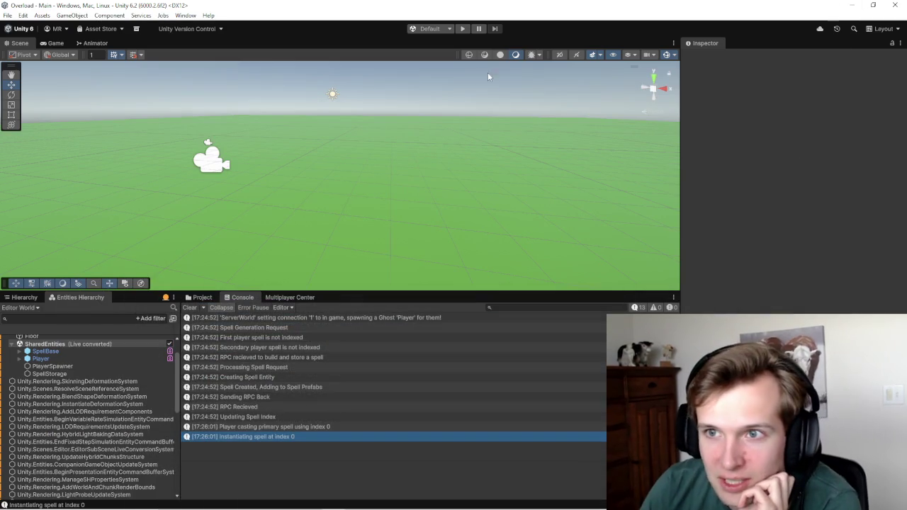
{"action": "left_click", "coordinate": [462, 28]}
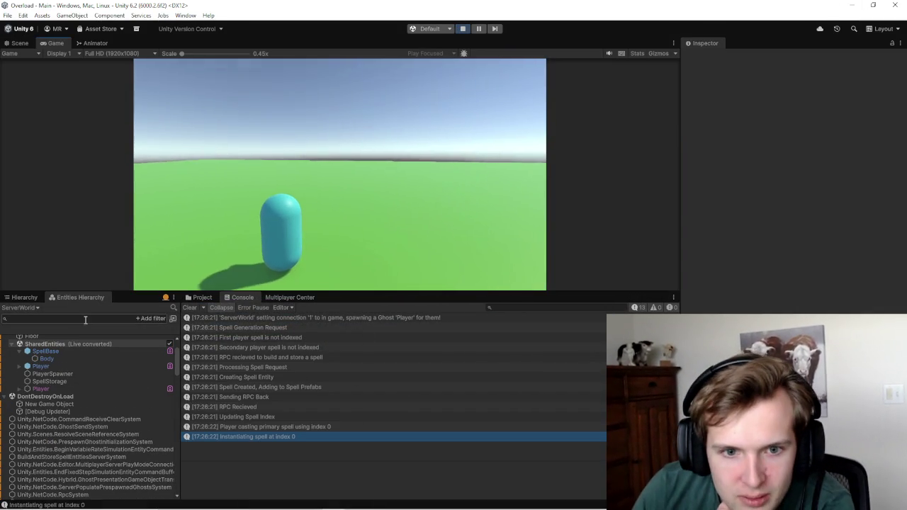
{"action": "scroll", "coordinate": [96, 405], "scroll_direction": "down", "scroll_amount": 5}
{"action": "scroll", "coordinate": [96, 405], "scroll_direction": "up", "scroll_amount": 5}
{"action": "left_click", "coordinate": [40, 414]}
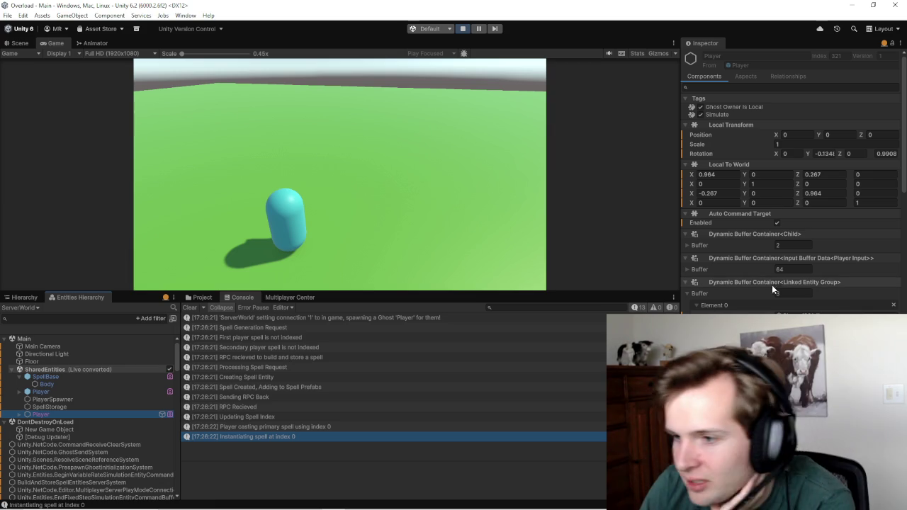
{"action": "mouse_move", "coordinate": [903, 184]}
{"action": "left_mouse_down"}
{"action": "mouse_move", "coordinate": [903, 279]}
{"action": "mouse_move", "coordinate": [904, 152]}
{"action": "left_mouse_up"}
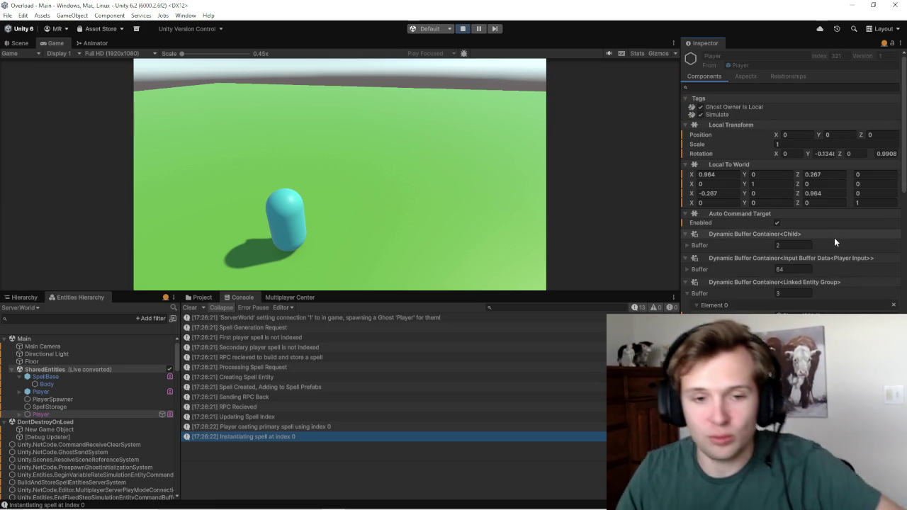
{"action": "left_click", "coordinate": [92, 319]}
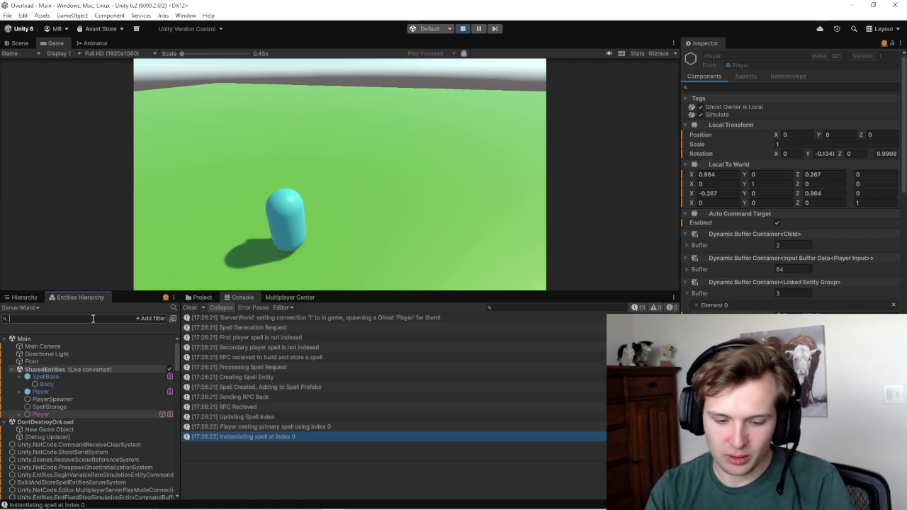
Step: Filter the Entities Hierarchy with 'any=Spell' to list entities carrying a Spell component
{"action": "type", "text": "any"}
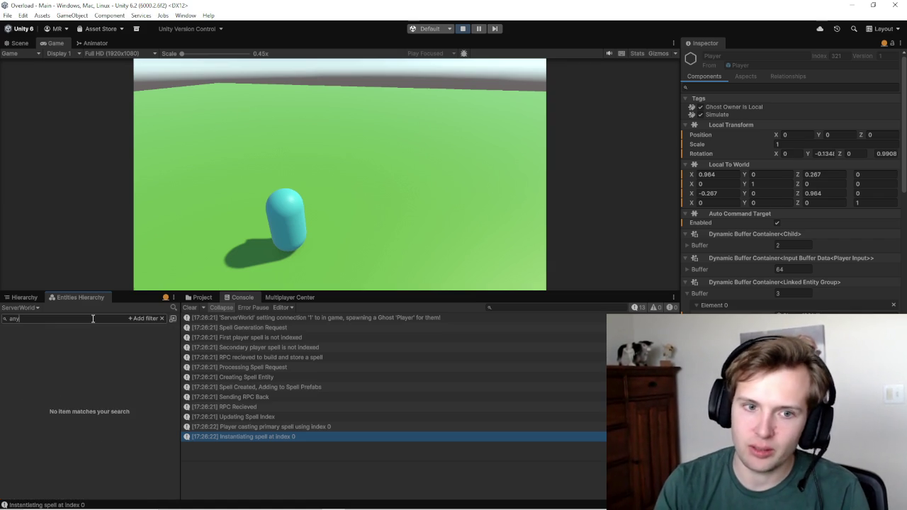
{"action": "type", "text": "=spell"}
{"action": "key", "text": "Down"}
{"action": "key", "text": "Return"}
{"action": "left_click", "coordinate": [51, 345]}
{"action": "left_click", "coordinate": [71, 318]}
{"action": "key", "text": "BackSpace"}
{"action": "key", "text": "BackSpace"}
{"action": "key", "text": "BackSpace"}
{"action": "key", "text": "Return"}
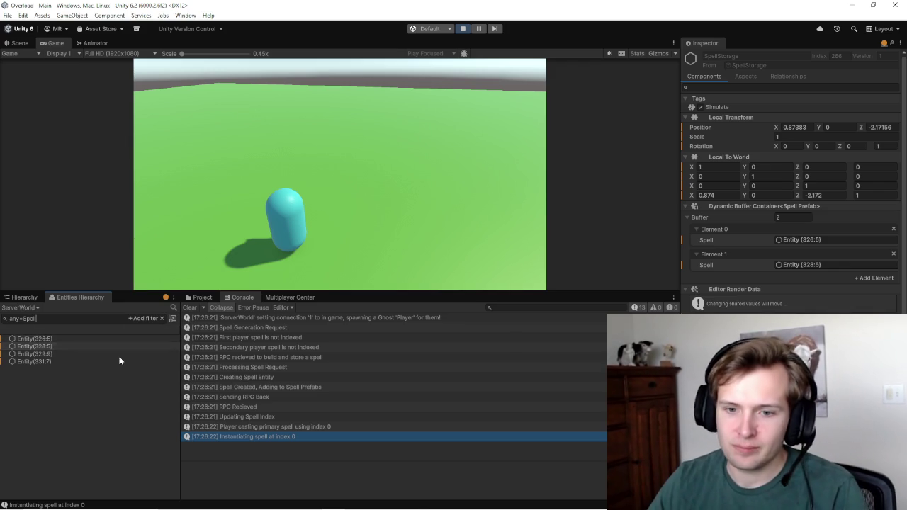
Step: Check Entities 326:5, 331:7 and 329:9 each have Spell Visual set to SpellBase (260:1)
{"action": "left_click", "coordinate": [53, 339]}
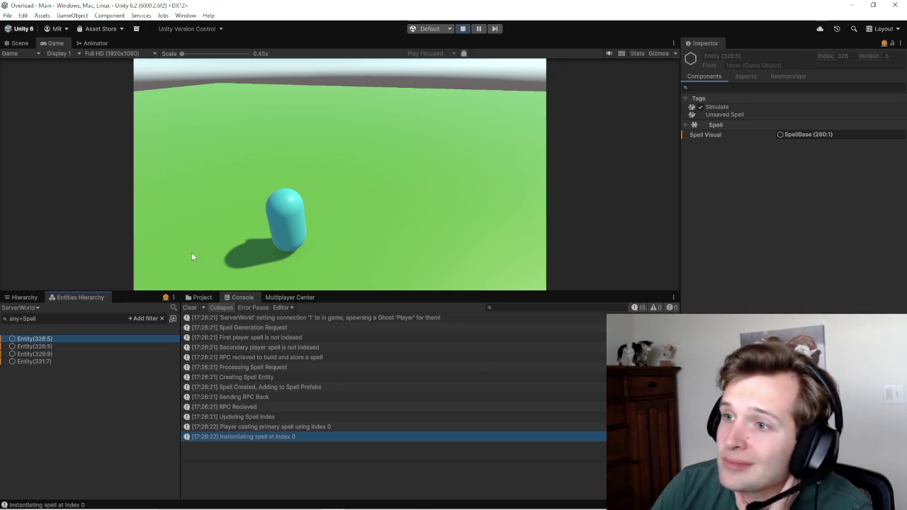
{"action": "left_click", "coordinate": [40, 361]}
{"action": "left_click", "coordinate": [41, 355]}
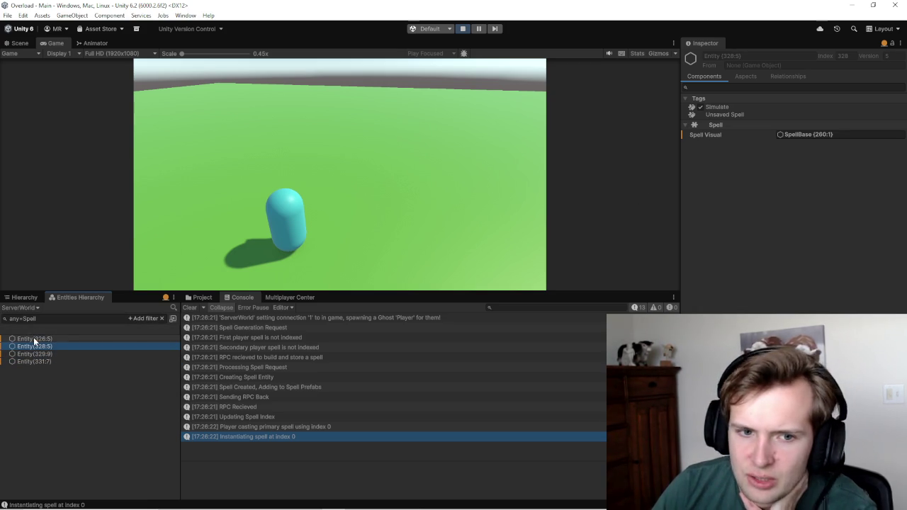
{"action": "left_click", "coordinate": [36, 339]}
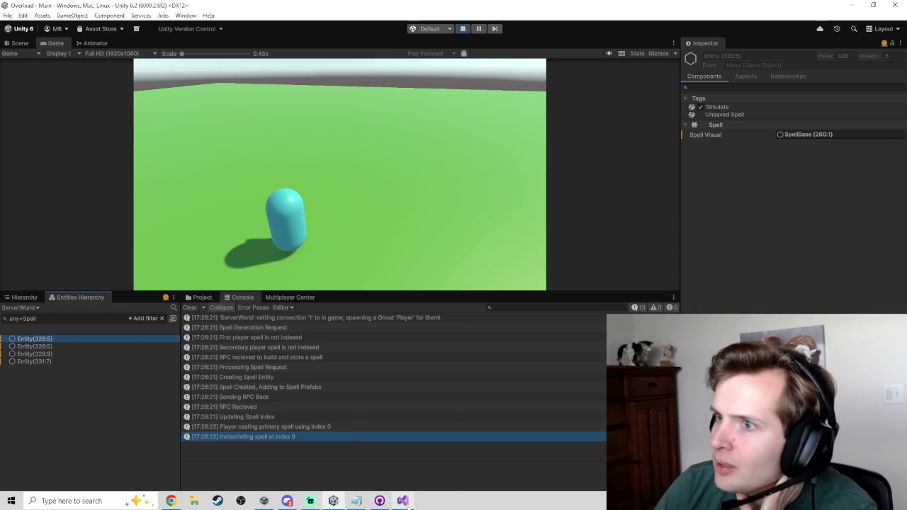
{"action": "left_click", "coordinate": [403, 500]}
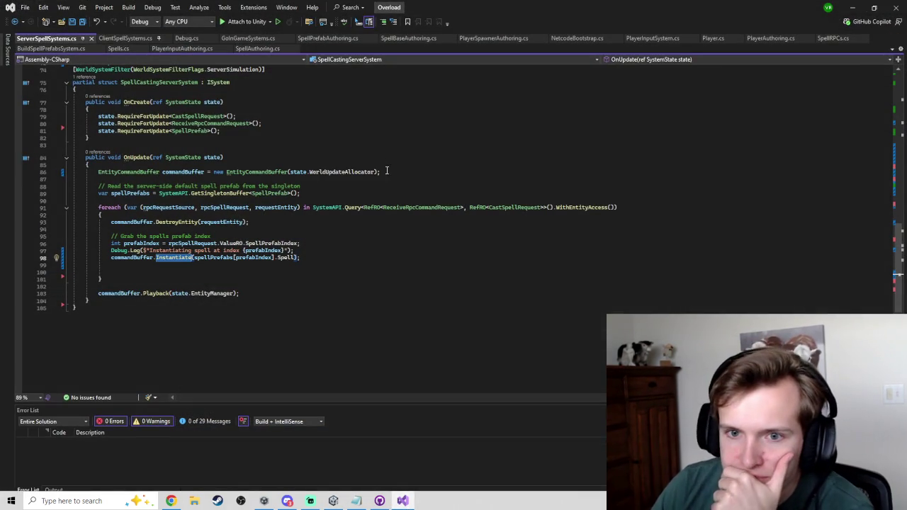
{"action": "left_click", "coordinate": [276, 277]}
{"action": "left_click", "coordinate": [279, 267]}
{"action": "left_click", "coordinate": [852, 7]}
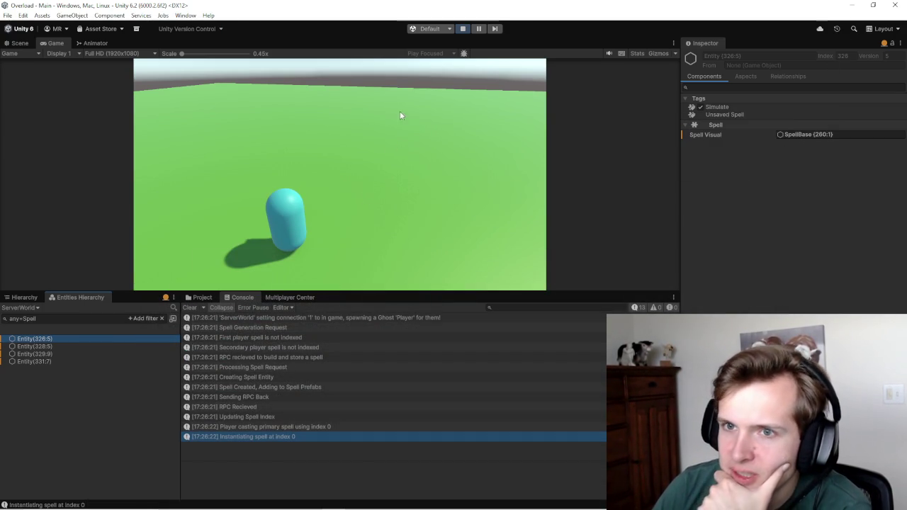
Step: Pan the Scene view looking for a spawned spell visual, then return to the Game view
{"action": "left_click", "coordinate": [20, 44]}
{"action": "mouse_move", "coordinate": [338, 170]}
{"action": "left_mouse_down"}
{"action": "mouse_move", "coordinate": [368, 174]}
{"action": "mouse_move", "coordinate": [385, 123]}
{"action": "mouse_move", "coordinate": [277, 255]}
{"action": "mouse_move", "coordinate": [394, 280]}
{"action": "mouse_move", "coordinate": [386, 51]}
{"action": "mouse_move", "coordinate": [374, 188]}
{"action": "mouse_move", "coordinate": [386, 349]}
{"action": "mouse_move", "coordinate": [305, 235]}
{"action": "mouse_move", "coordinate": [401, 201]}
{"action": "mouse_move", "coordinate": [339, 168]}
{"action": "mouse_move", "coordinate": [516, 61]}
{"action": "mouse_move", "coordinate": [548, 307]}
{"action": "mouse_move", "coordinate": [286, 239]}
{"action": "mouse_move", "coordinate": [429, 101]}
{"action": "left_mouse_up"}
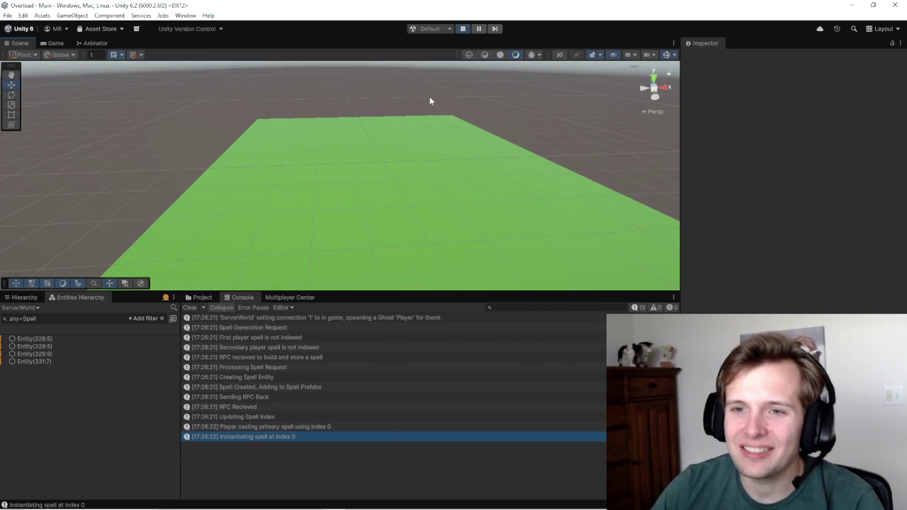
{"action": "left_click", "coordinate": [464, 29]}
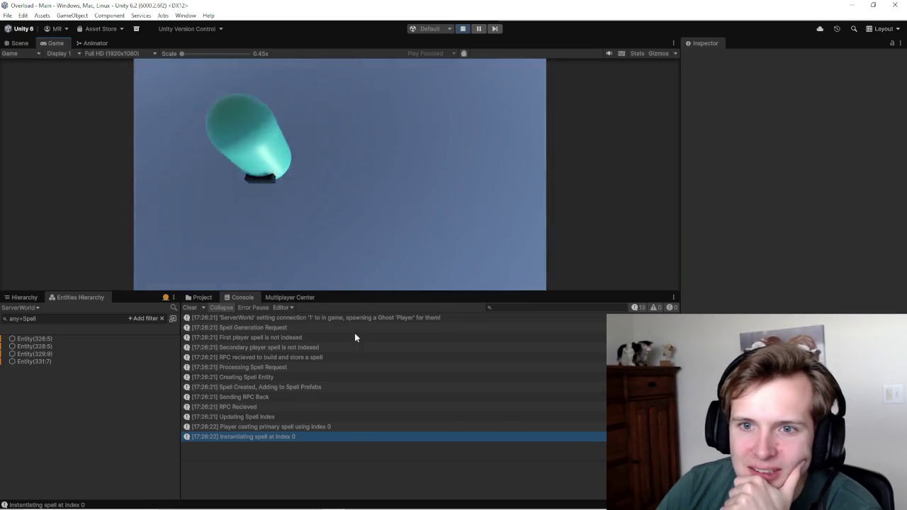
{"action": "left_click", "coordinate": [402, 501]}
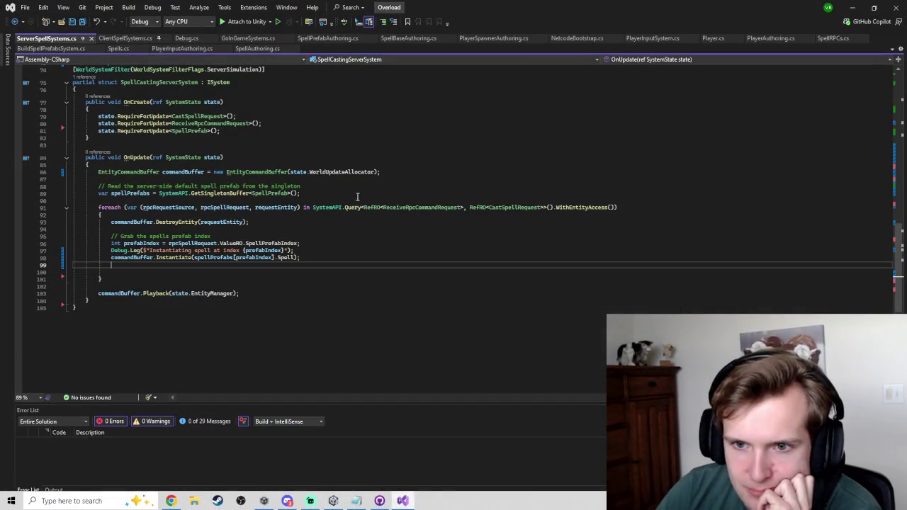
{"action": "left_click", "coordinate": [133, 274]}
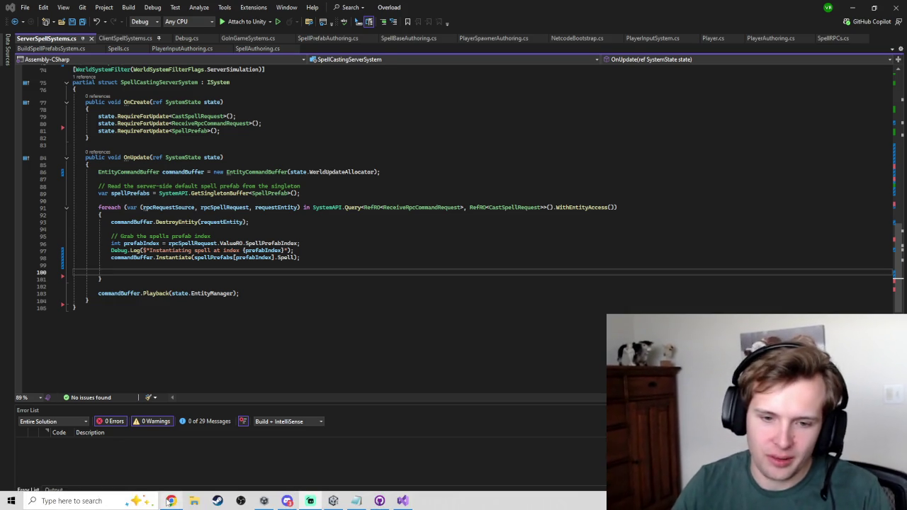
{"action": "left_click", "coordinate": [171, 501]}
Step: Open ChatGPT in a new tab and ask how to spawn visual GameObjects
{"action": "left_click", "coordinate": [758, 10]}
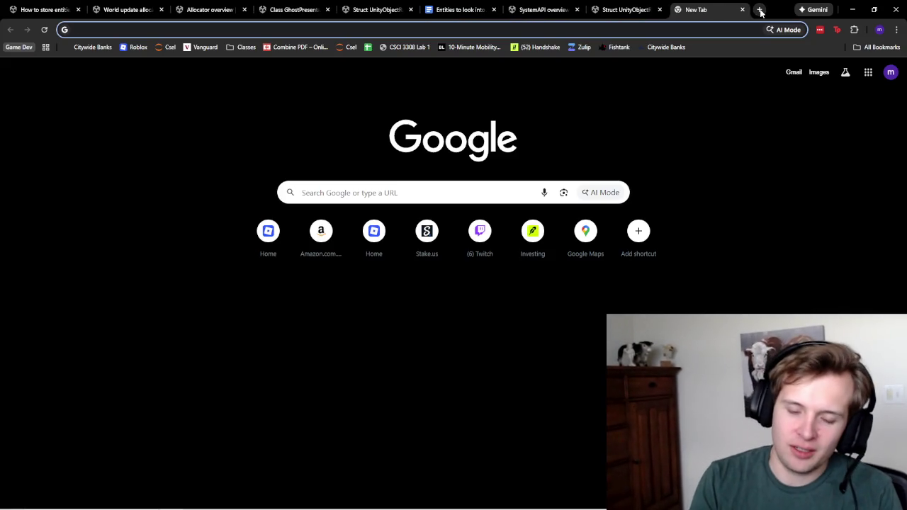
{"action": "type", "text": "cha"}
{"action": "key", "text": "Return"}
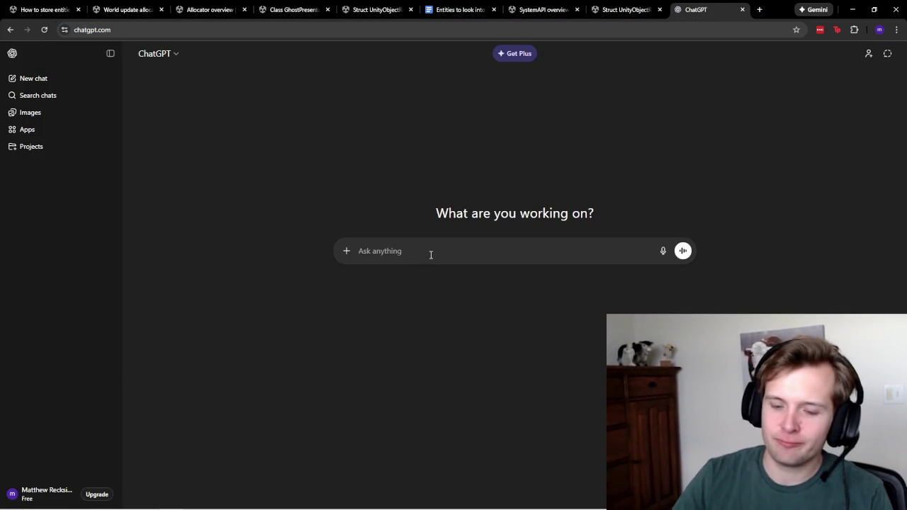
{"action": "type", "text": "hwo"}
{"action": "key", "text": "BackSpace"}
{"action": "key", "text": "BackSpace"}
{"action": "key", "text": "BackSpace"}
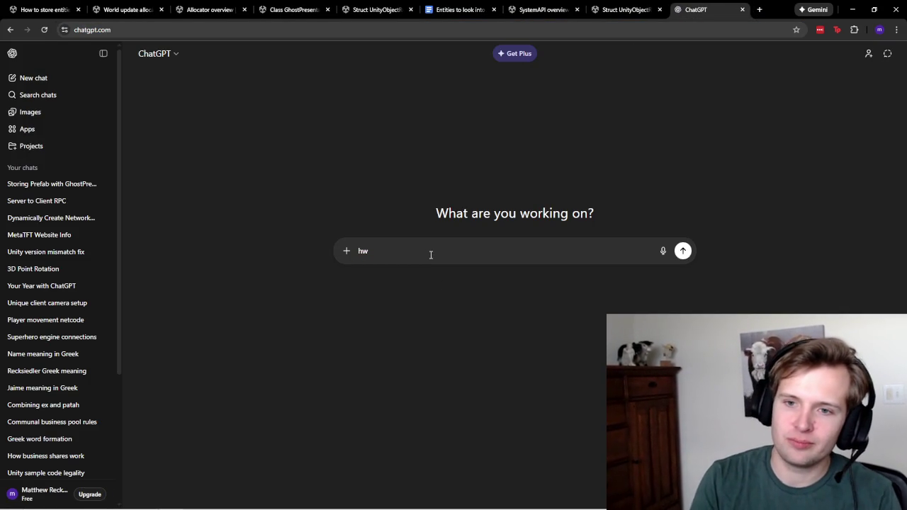
{"action": "type", "text": "ow do I spawn"}
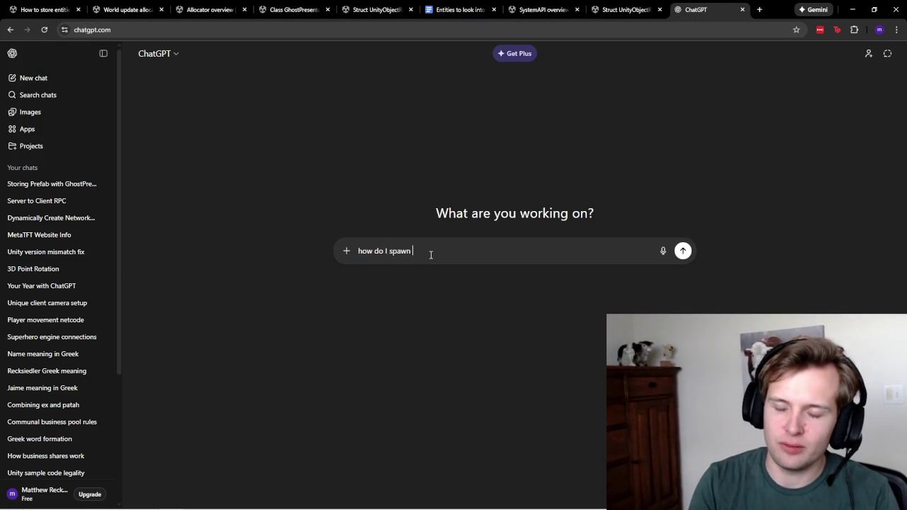
{"action": "key", "text": "BackSpace"}
{"action": "key", "text": "BackSpace"}
{"action": "type", "text": "visuals in ECS"}
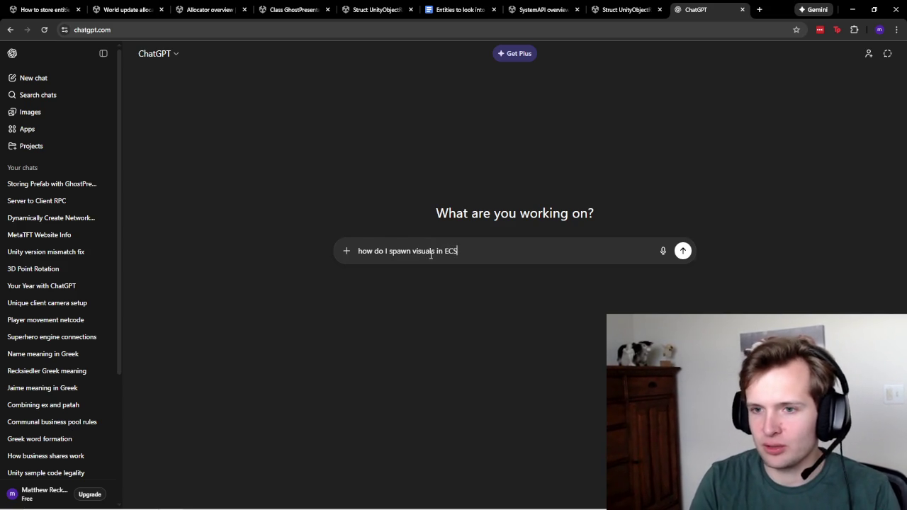
{"action": "key", "text": "shift+Return"}
{"action": "key", "text": "BackSpace"}
{"action": "left_click", "coordinate": [421, 251]}
{"action": "key", "text": "BackSpace"}
{"action": "type", "text": "gameob"}
{"action": "type", "text": "jects"}
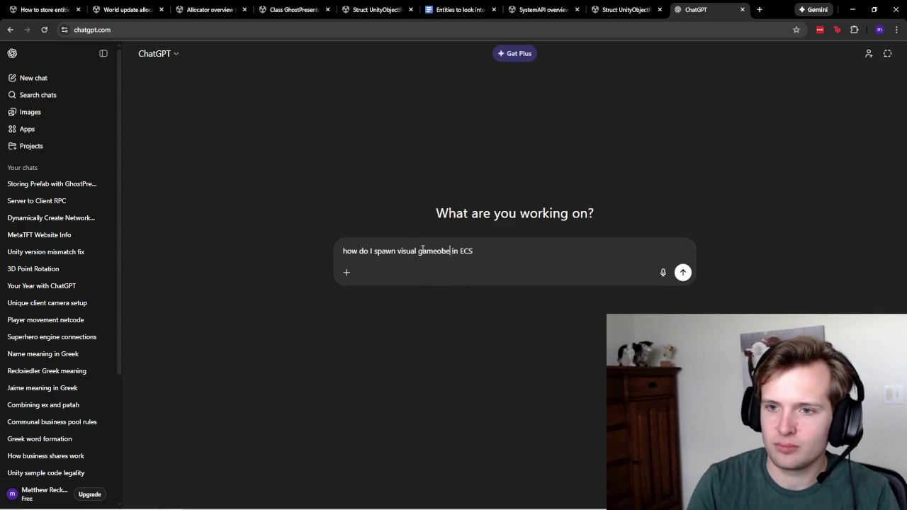
{"action": "key", "text": "Return"}
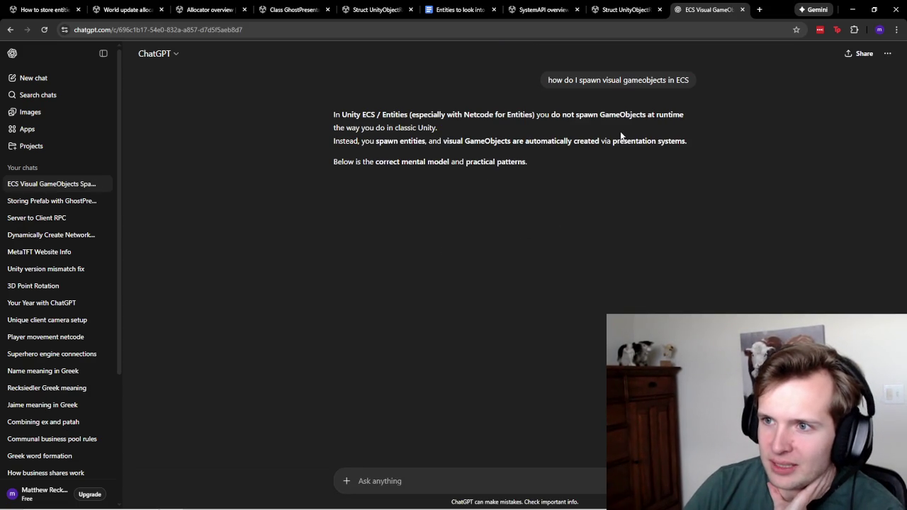
Step: Read the answer's points on render/presentation components and Unity-managed visual GameObjects
{"action": "left_click_drag", "start_coordinate": [554, 114], "coordinate": [438, 128]}
{"action": "left_click", "coordinate": [617, 117]}
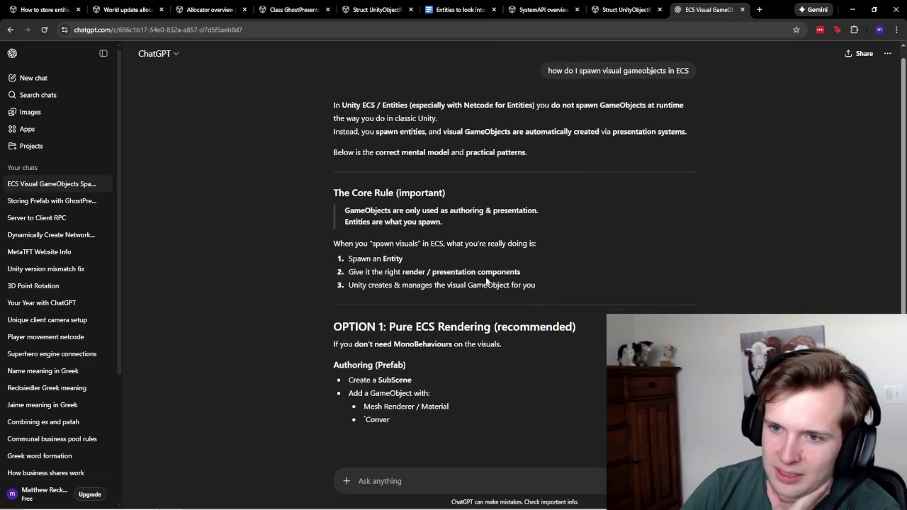
{"action": "left_click_drag", "start_coordinate": [387, 260], "coordinate": [445, 259]}
{"action": "left_click", "coordinate": [445, 259]}
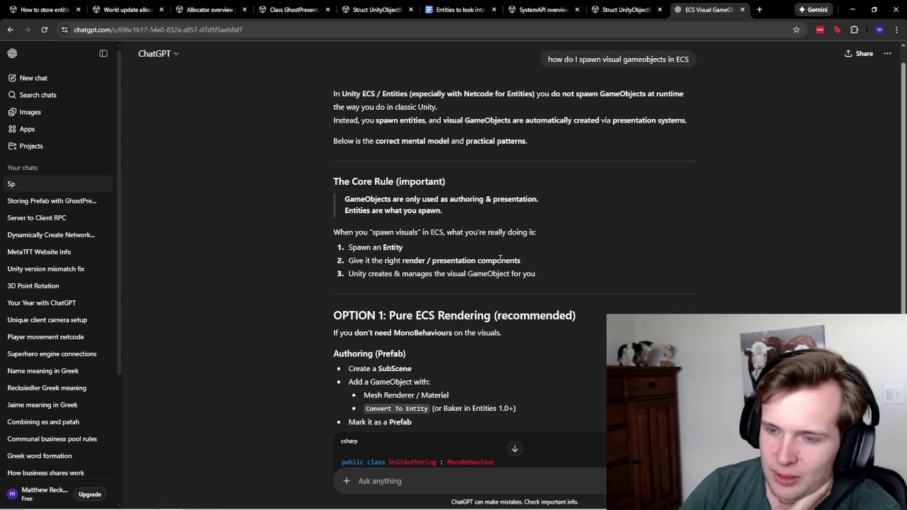
{"action": "scroll", "coordinate": [468, 177], "scroll_direction": "down", "scroll_amount": 3}
{"action": "left_click_drag", "start_coordinate": [513, 132], "coordinate": [406, 132]}
{"action": "left_click", "coordinate": [460, 132]}
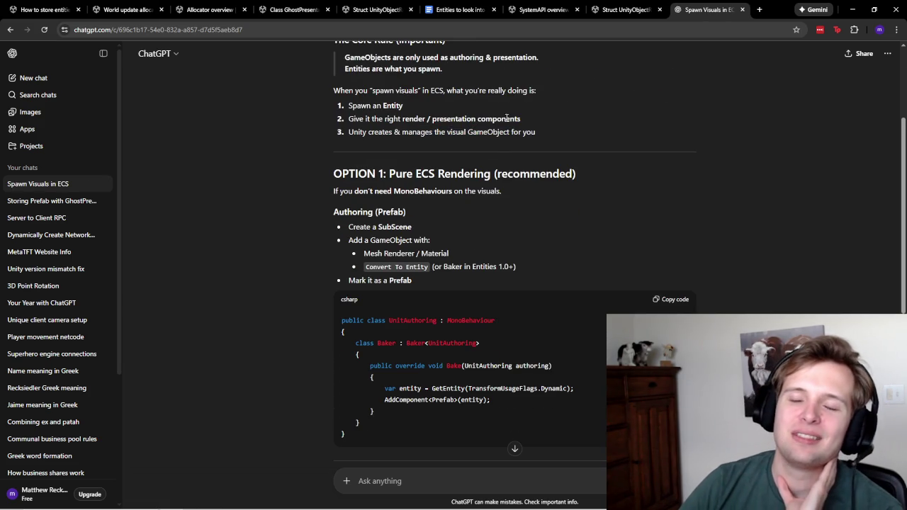
{"action": "key", "text": "alt+Tab"}
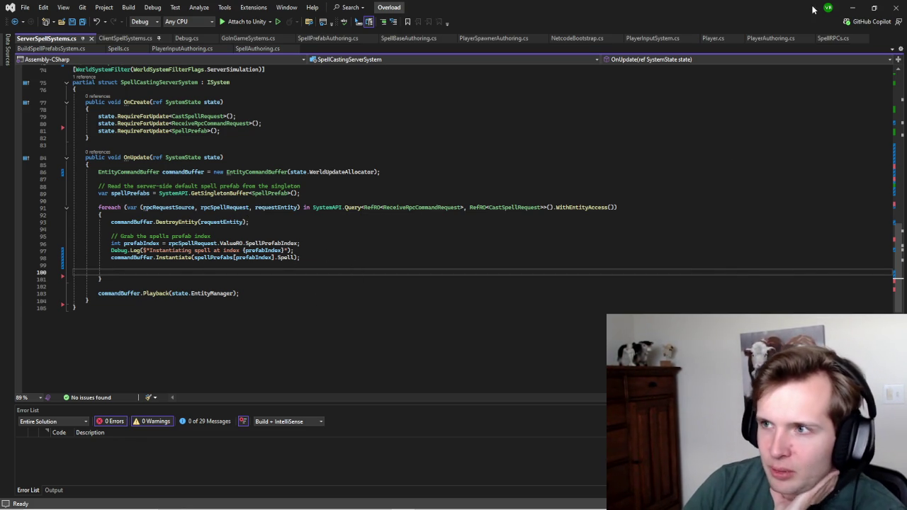
{"action": "key", "text": "alt+Tab"}
Step: Inspect the SpellBase prefab's components in the project assets and revisit the ChatGPT answer
{"action": "left_click", "coordinate": [198, 297]}
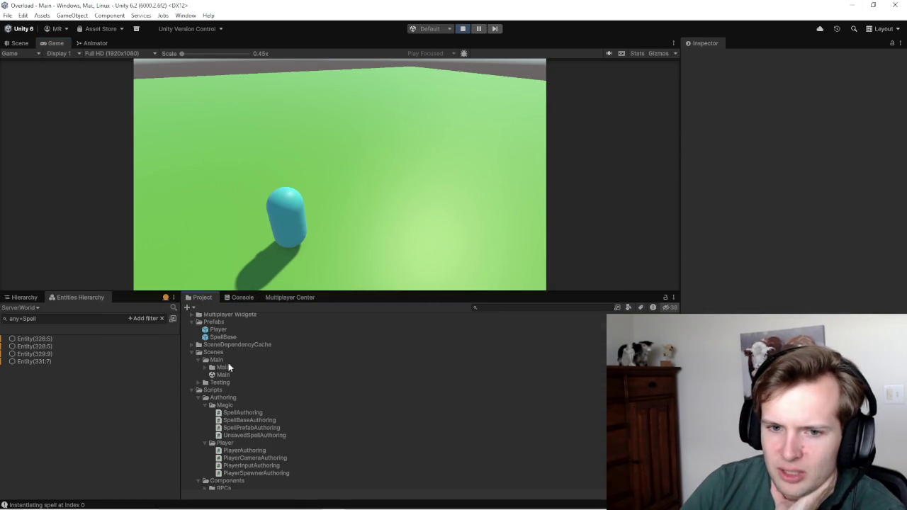
{"action": "left_click", "coordinate": [214, 393]}
{"action": "scroll", "coordinate": [781, 289], "scroll_direction": "down", "scroll_amount": 3}
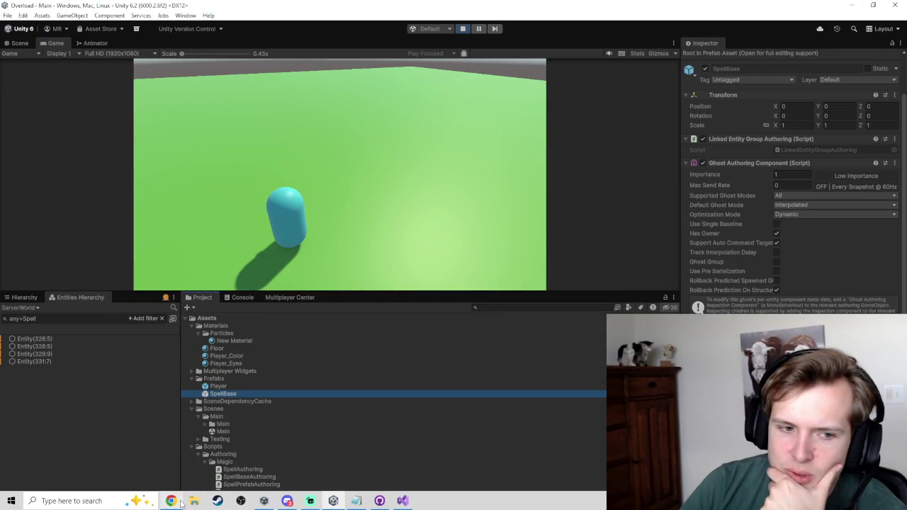
{"action": "left_click", "coordinate": [170, 501]}
{"action": "scroll", "coordinate": [453, 241], "scroll_direction": "up", "scroll_amount": 2}
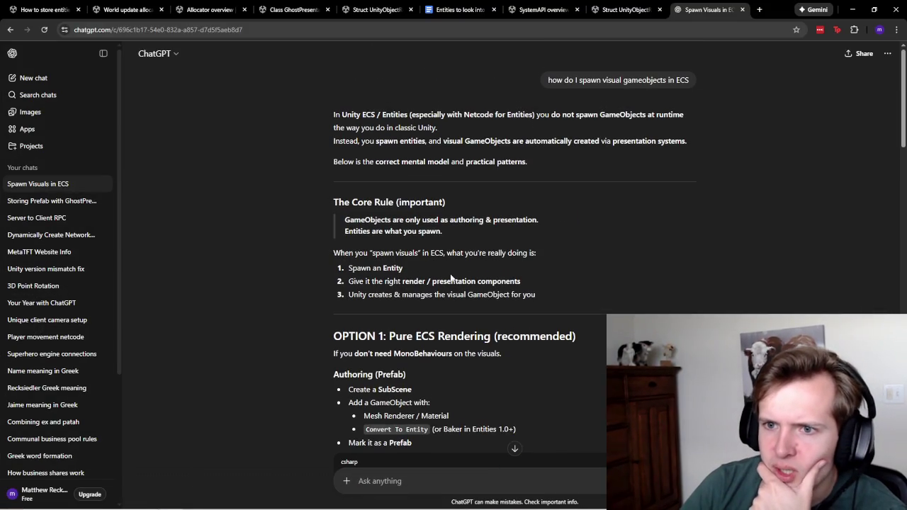
Step: View Entity(326:5)'s spell components, switching the Inspector between Authoring and Runtime modes
{"action": "left_click", "coordinate": [852, 9]}
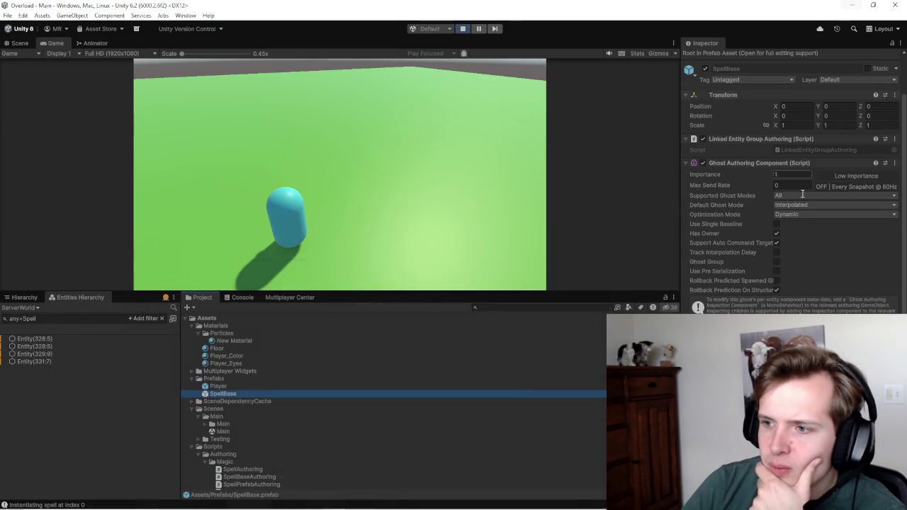
{"action": "left_click", "coordinate": [39, 338]}
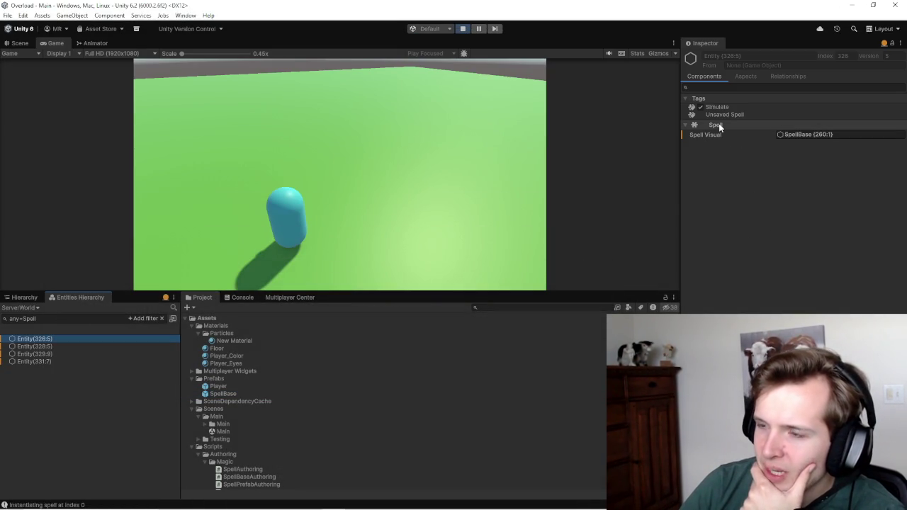
{"action": "left_click", "coordinate": [883, 42]}
{"action": "left_click", "coordinate": [841, 66]}
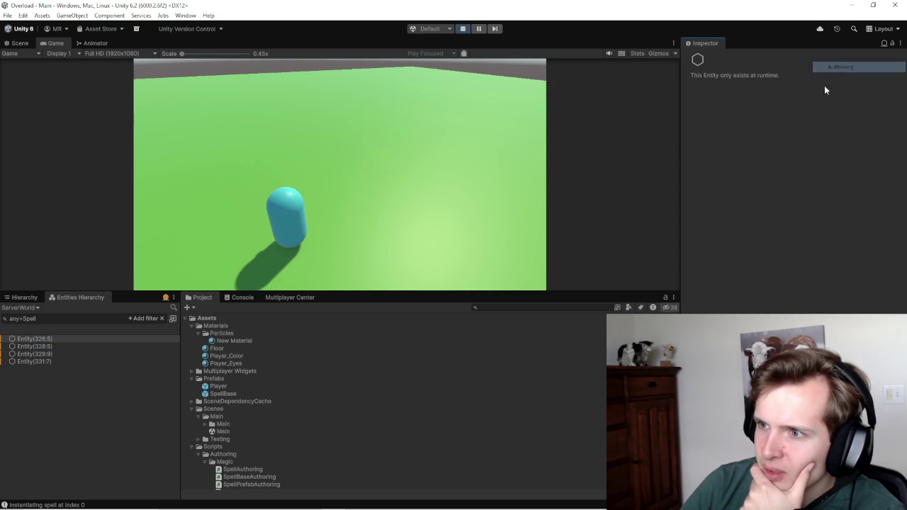
{"action": "left_click", "coordinate": [883, 44]}
{"action": "left_click", "coordinate": [853, 72]}
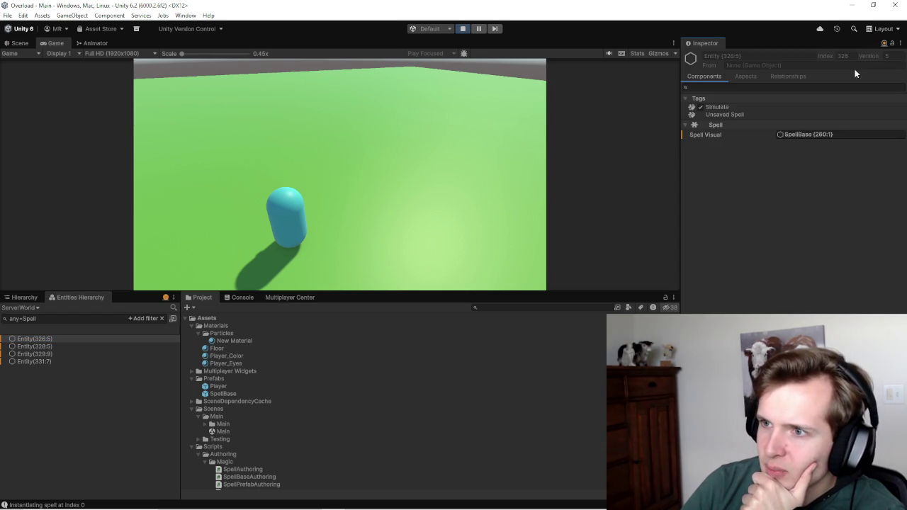
{"action": "left_click", "coordinate": [883, 44]}
{"action": "left_click", "coordinate": [843, 86]}
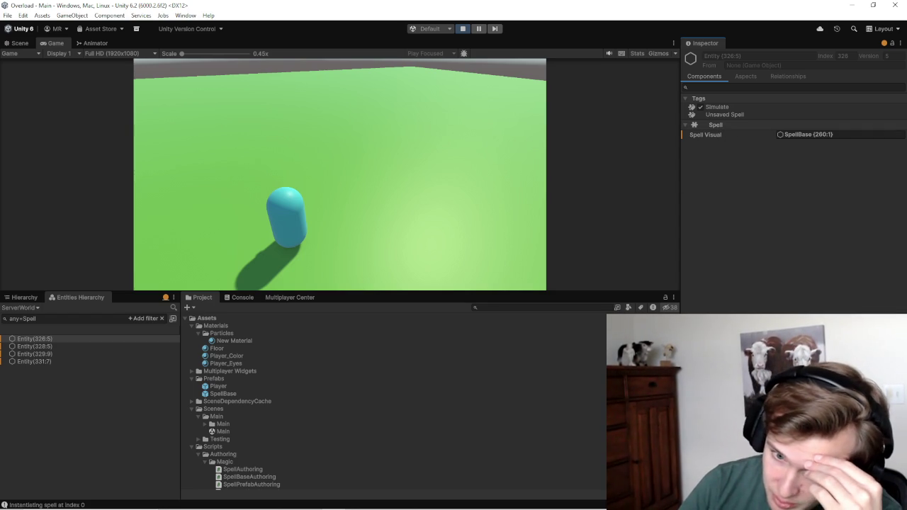
Step: Delete the empty lines after the Instantiate call in ServerSpellSystems.cs
{"action": "left_click", "coordinate": [403, 500]}
{"action": "left_click", "coordinate": [211, 271]}
{"action": "key", "text": "BackSpace"}
{"action": "key", "text": "BackSpace"}
{"action": "key", "text": "BackSpace"}
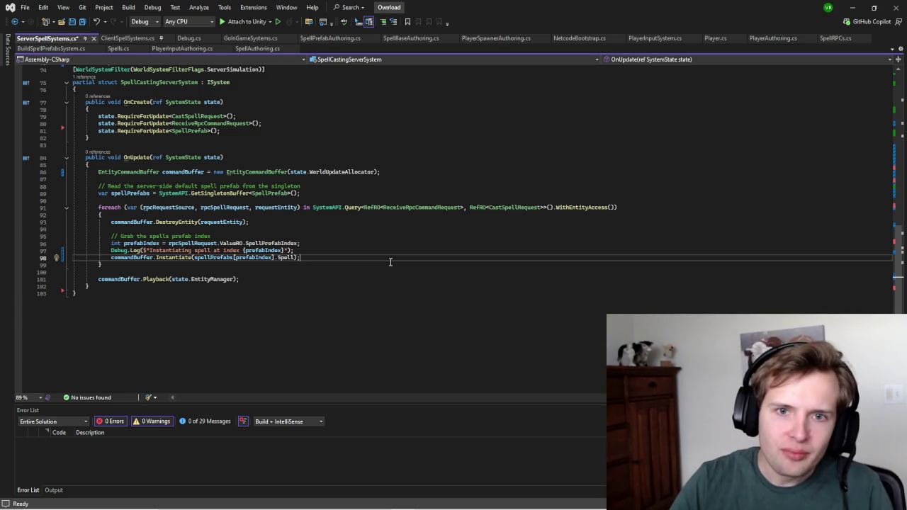
Step: Review the ServerSimulation WorldSystemFilter on line 74, then bring Unity back up
{"action": "scroll", "coordinate": [388, 261], "scroll_direction": "up", "scroll_amount": 6}
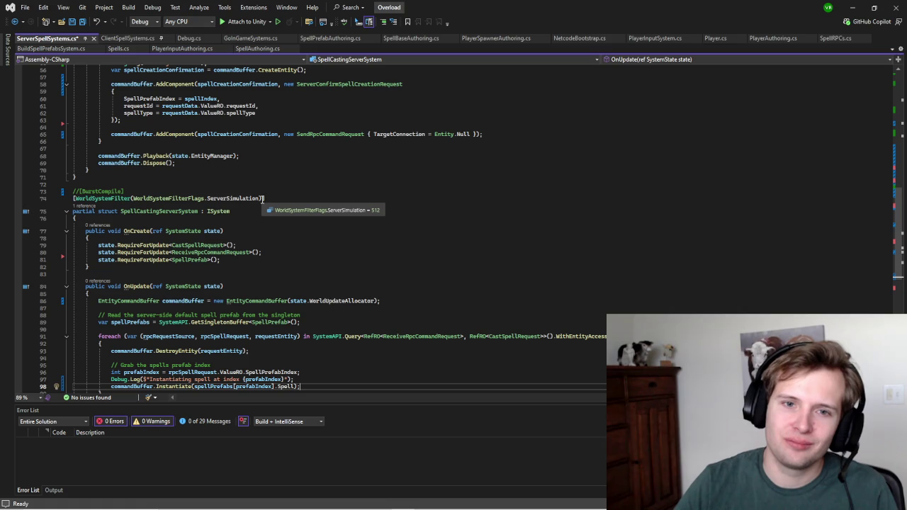
{"action": "scroll", "coordinate": [262, 199], "scroll_direction": "down", "scroll_amount": 3}
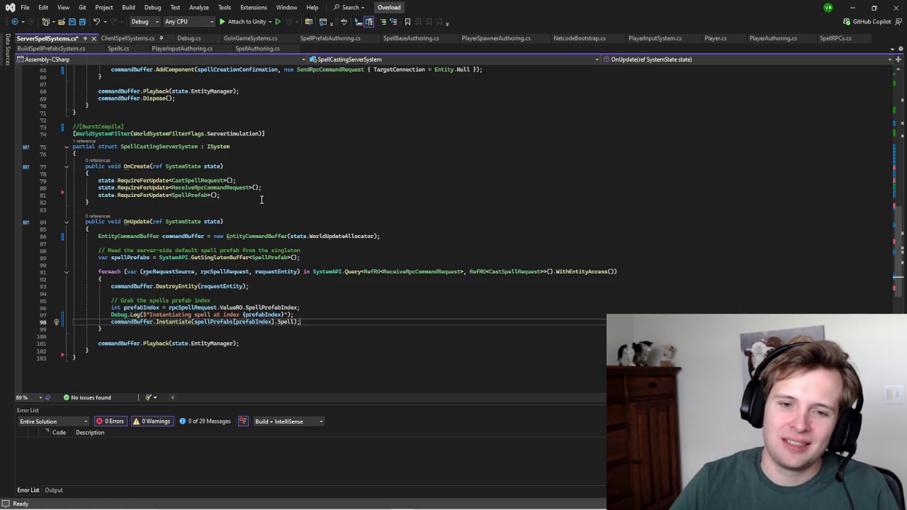
{"action": "scroll", "coordinate": [261, 200], "scroll_direction": "up", "scroll_amount": 5}
{"action": "left_click", "coordinate": [263, 241]}
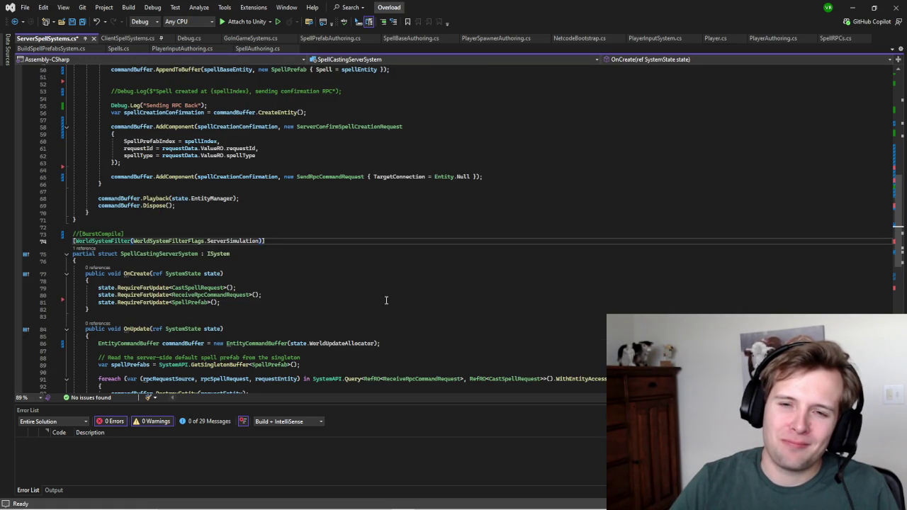
{"action": "mouse_move", "coordinate": [391, 490]}
{"action": "left_click", "coordinate": [333, 501]}
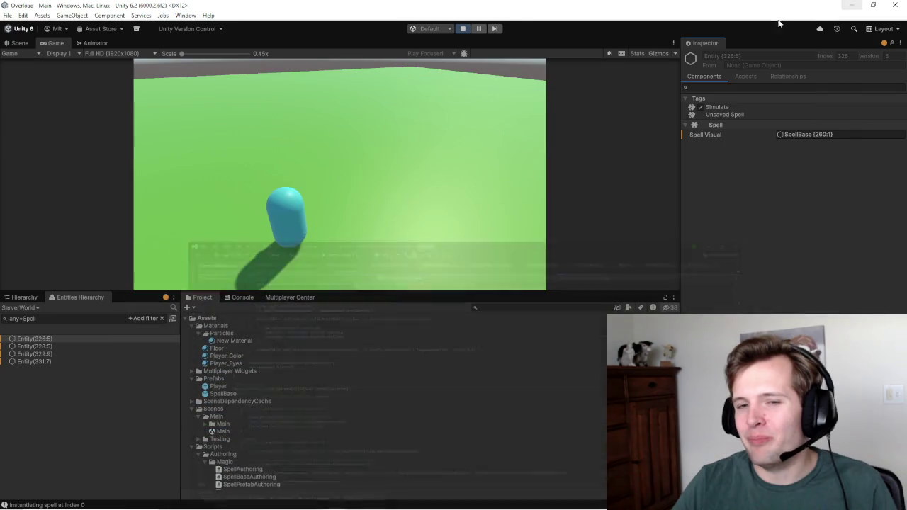
Step: Show ClientWorld in the Entities Hierarchy and remove 'Spell' from the any=Spell search
{"action": "left_click", "coordinate": [19, 308]}
{"action": "left_click", "coordinate": [30, 317]}
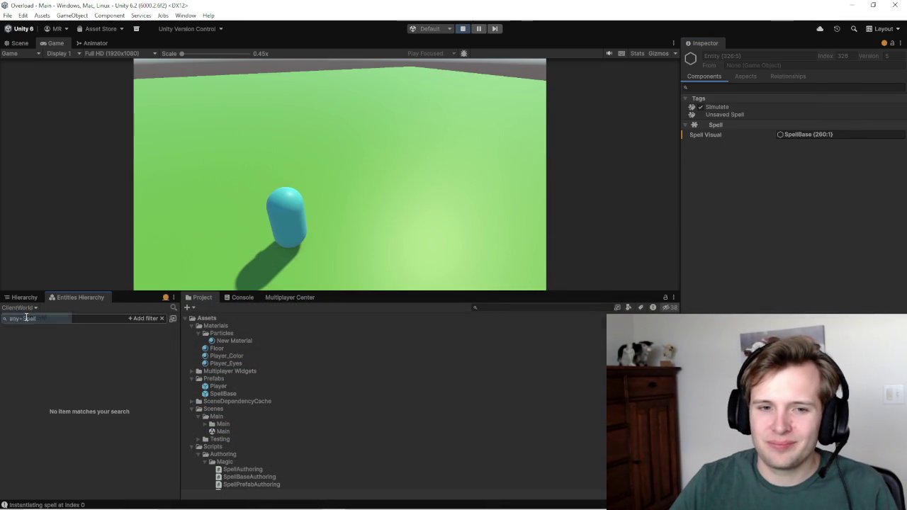
{"action": "left_click", "coordinate": [57, 319]}
{"action": "left_click", "coordinate": [57, 318]}
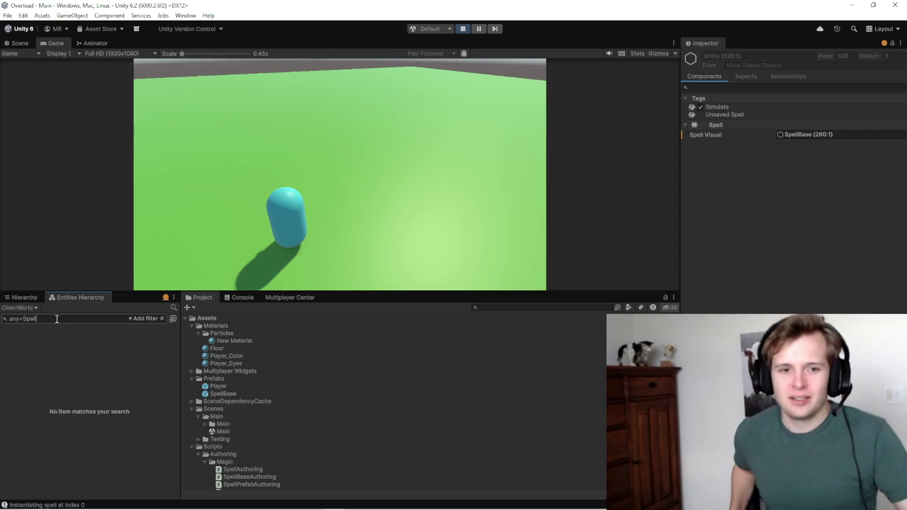
{"action": "double_click", "coordinate": [64, 319]}
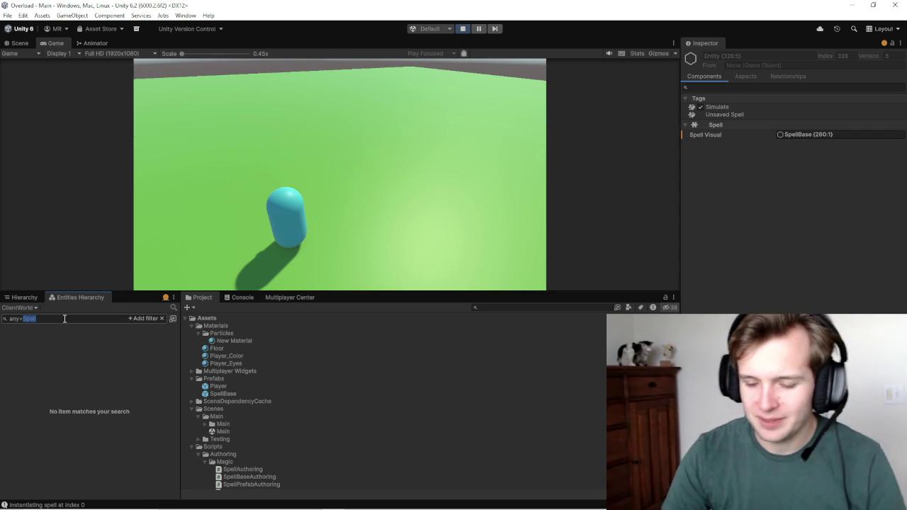
{"action": "key", "text": "BackSpace"}
{"action": "key", "text": "BackSpace"}
{"action": "key", "text": "BackSpace"}
{"action": "key", "text": "BackSpace"}
{"action": "key", "text": "BackSpace"}
{"action": "key", "text": "alt+Tab"}
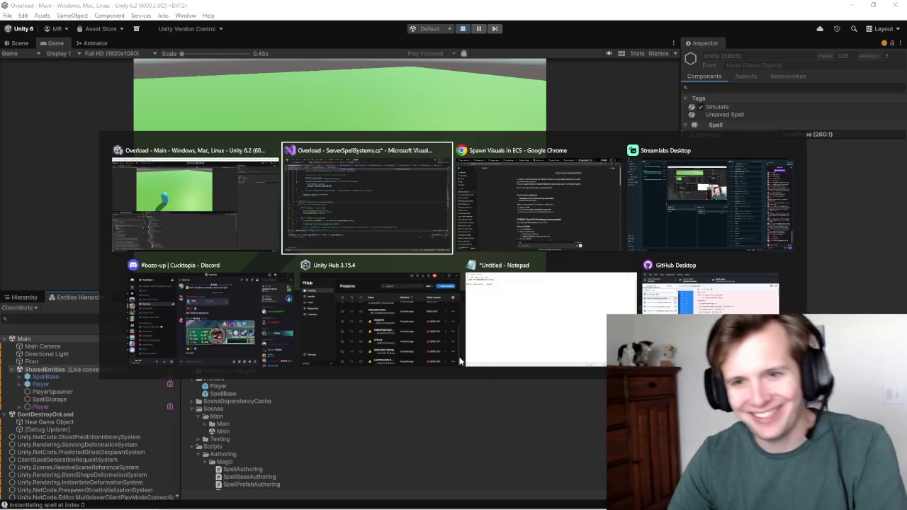
Step: Select the ClientSimulation and ThinClientSimulation flags on line 129 of ClientSpellSystems.cs
{"action": "scroll", "coordinate": [316, 241], "scroll_direction": "down", "scroll_amount": 5}
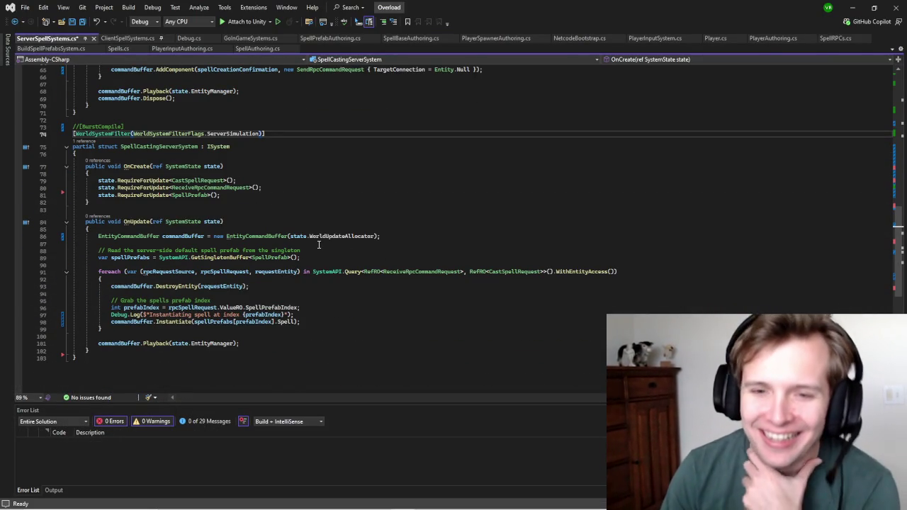
{"action": "scroll", "coordinate": [301, 283], "scroll_direction": "down", "scroll_amount": 3}
{"action": "scroll", "coordinate": [220, 261], "scroll_direction": "up", "scroll_amount": 15}
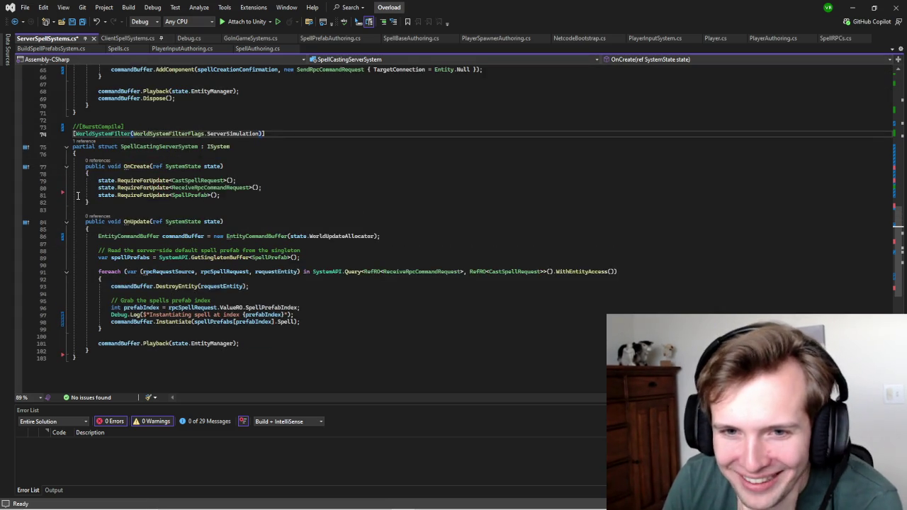
{"action": "scroll", "coordinate": [300, 284], "scroll_direction": "up", "scroll_amount": 6}
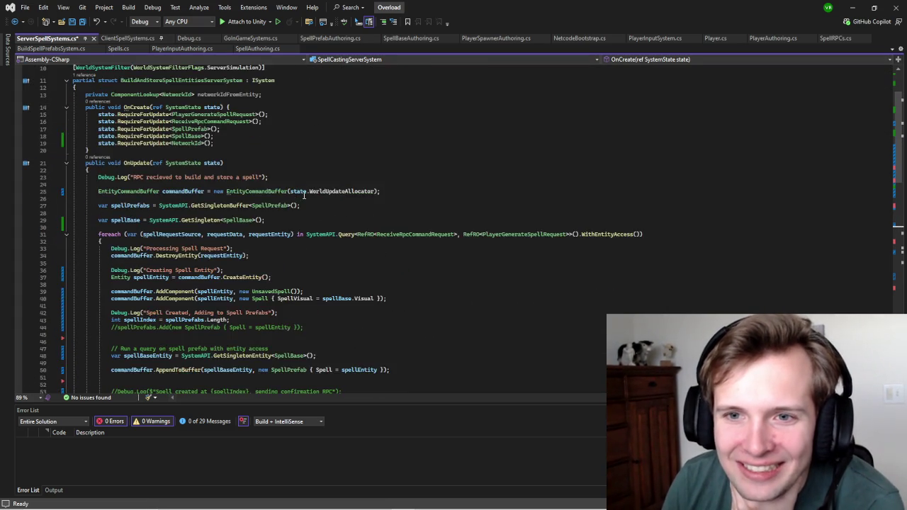
{"action": "left_click", "coordinate": [118, 39]}
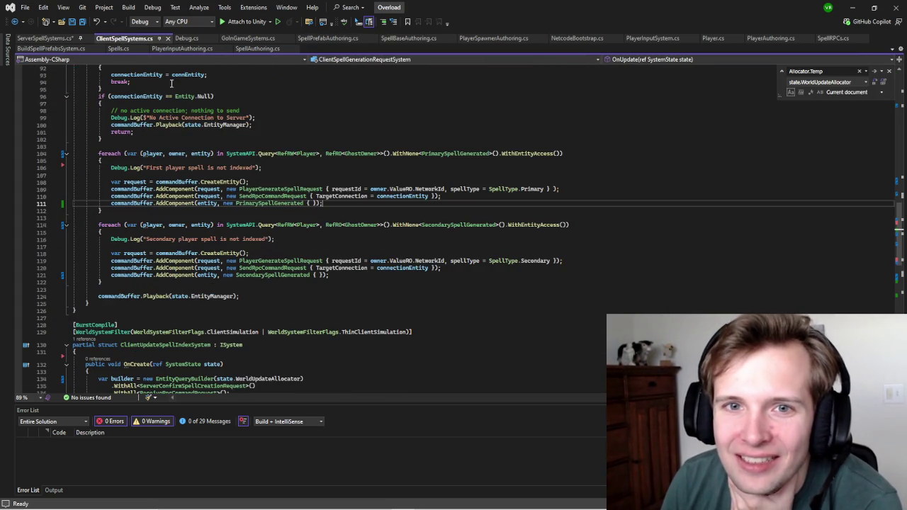
{"action": "scroll", "coordinate": [398, 246], "scroll_direction": "down", "scroll_amount": 2}
{"action": "left_click_drag", "start_coordinate": [411, 246], "coordinate": [74, 247]}
{"action": "left_click_drag", "start_coordinate": [132, 247], "coordinate": [400, 248]}
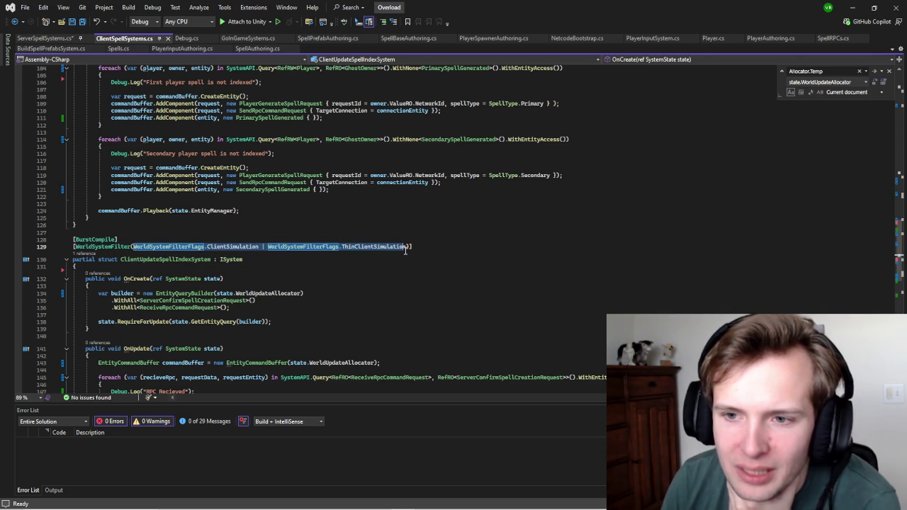
Step: Paste the client flags after ServerSimulation on line 74 with ' | ' and save the script
{"action": "left_click", "coordinate": [64, 39]}
{"action": "scroll", "coordinate": [215, 252], "scroll_direction": "down", "scroll_amount": 18}
{"action": "left_click", "coordinate": [258, 199]}
{"action": "type", "text": "WorldSystemFilterFlags.ClientSimulation | WorldSystemFilterFlags.ThinClientSimulatio"}
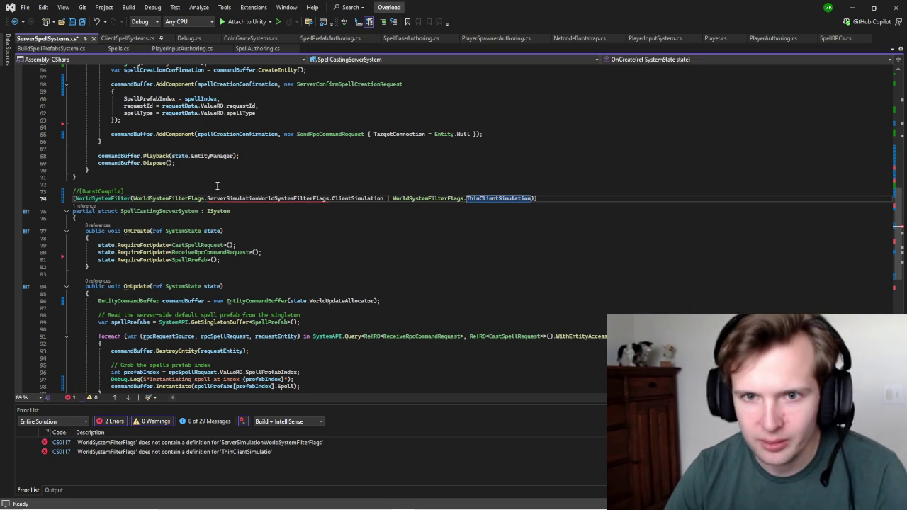
{"action": "left_click", "coordinate": [259, 198]}
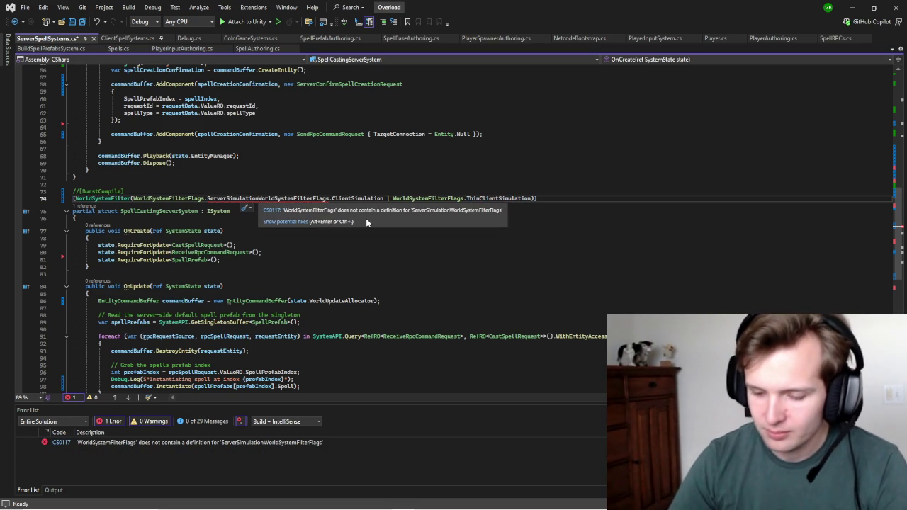
{"action": "type", "text": "|"}
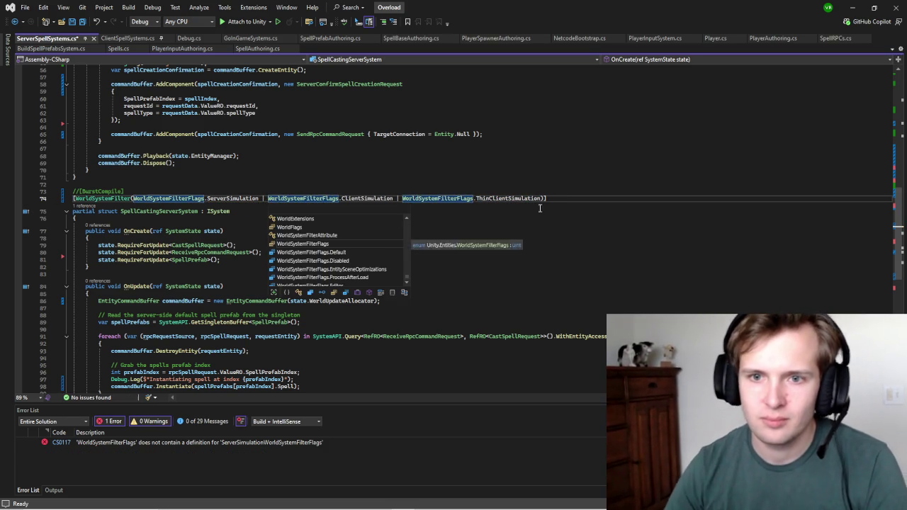
{"action": "left_click", "coordinate": [543, 208]}
{"action": "key", "text": "ctrl+s"}
{"action": "scroll", "coordinate": [544, 208], "scroll_direction": "down", "scroll_amount": 5}
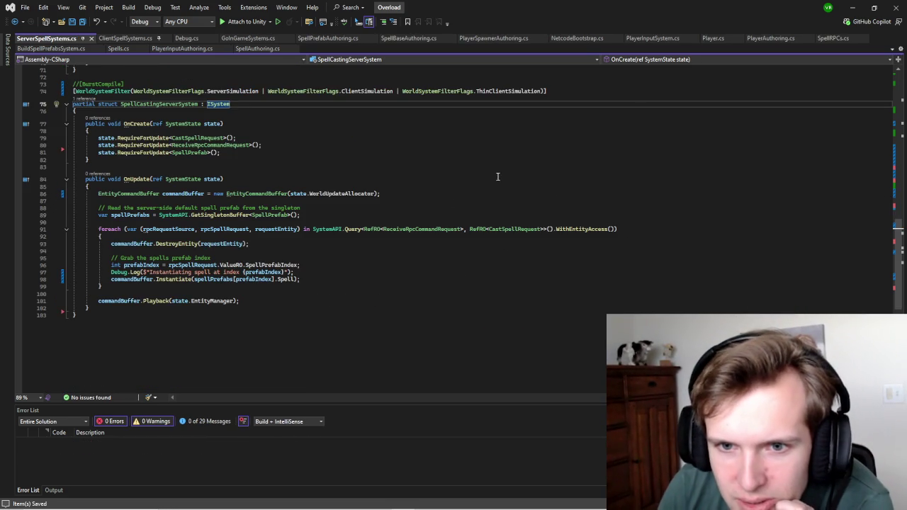
{"action": "left_click", "coordinate": [852, 7]}
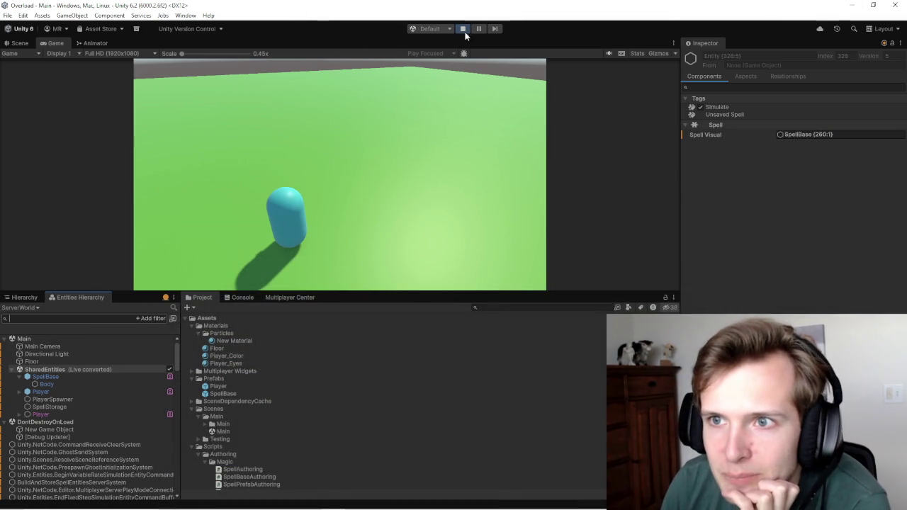
Step: Restart play mode, show the log, and cast the player's primary spell
{"action": "left_click", "coordinate": [462, 28]}
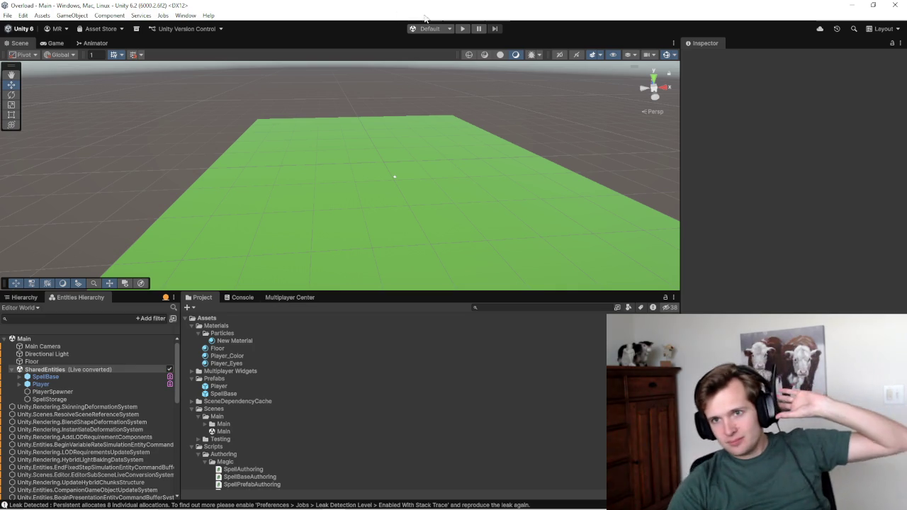
{"action": "left_click", "coordinate": [463, 28]}
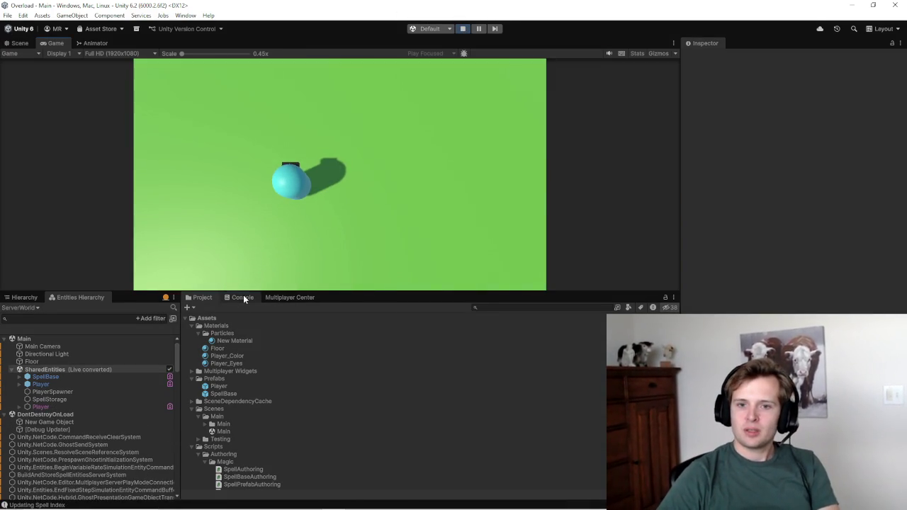
{"action": "left_click", "coordinate": [241, 297]}
{"action": "left_click", "coordinate": [342, 105]}
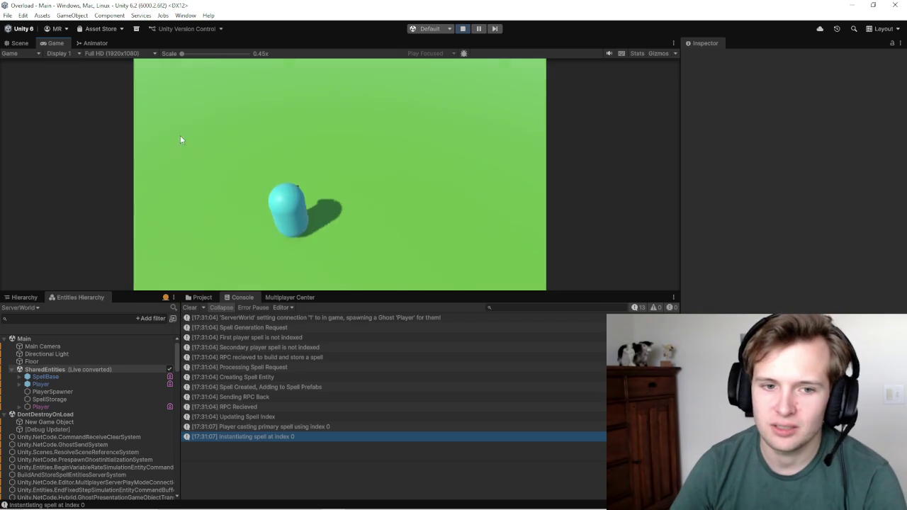
Step: Look for the spawned spell in the Scene view, then return to the normal Game view
{"action": "left_click", "coordinate": [19, 43]}
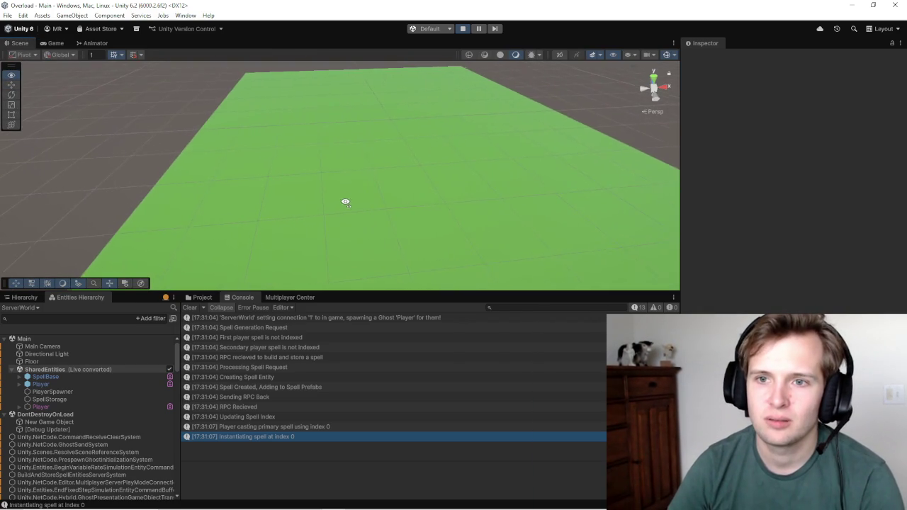
{"action": "left_click", "coordinate": [58, 44]}
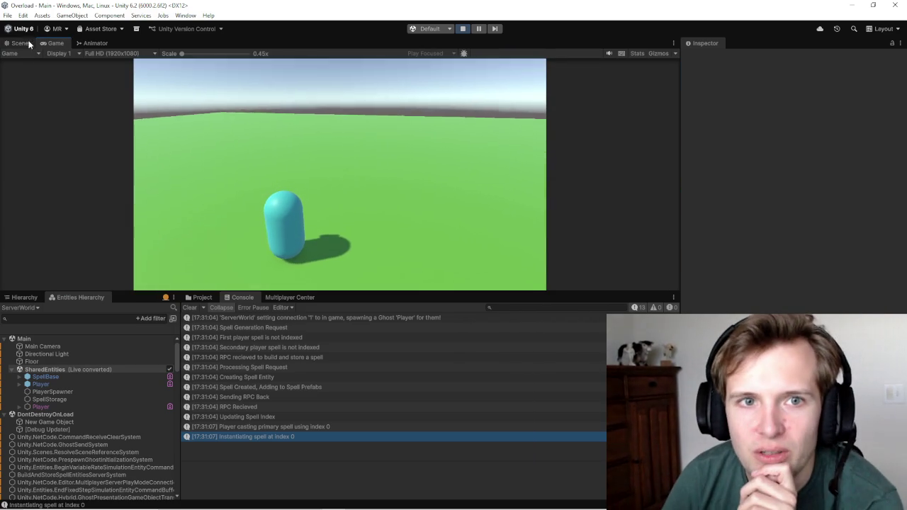
{"action": "left_click", "coordinate": [26, 54]}
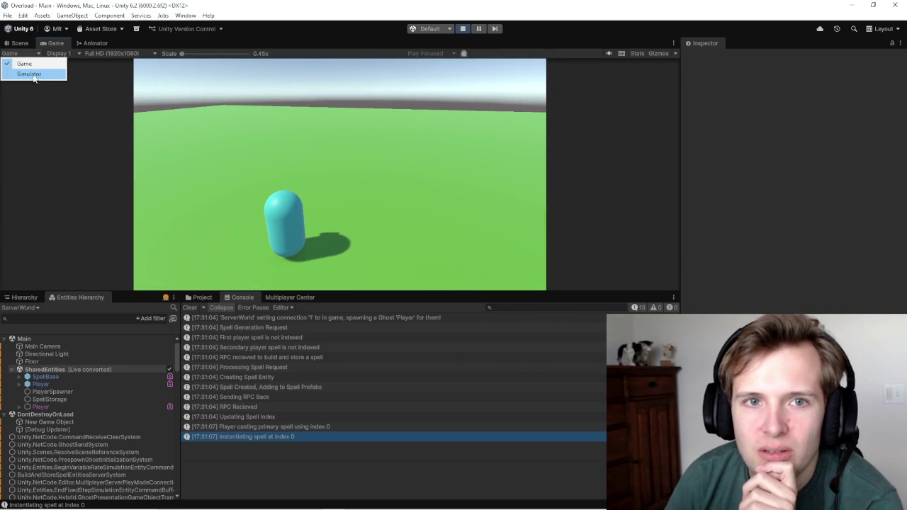
{"action": "left_click", "coordinate": [118, 79]}
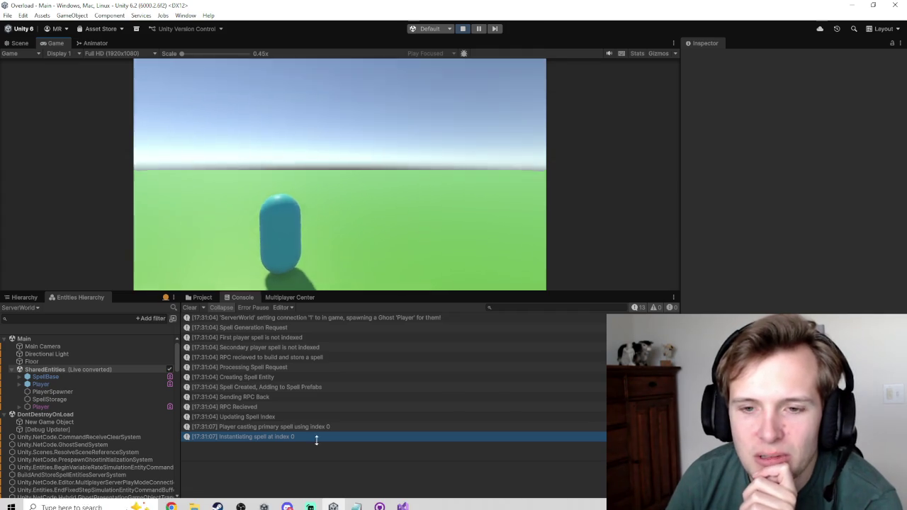
{"action": "left_click", "coordinate": [20, 43]}
{"action": "left_click_drag", "start_coordinate": [249, 171], "coordinate": [354, 144]}
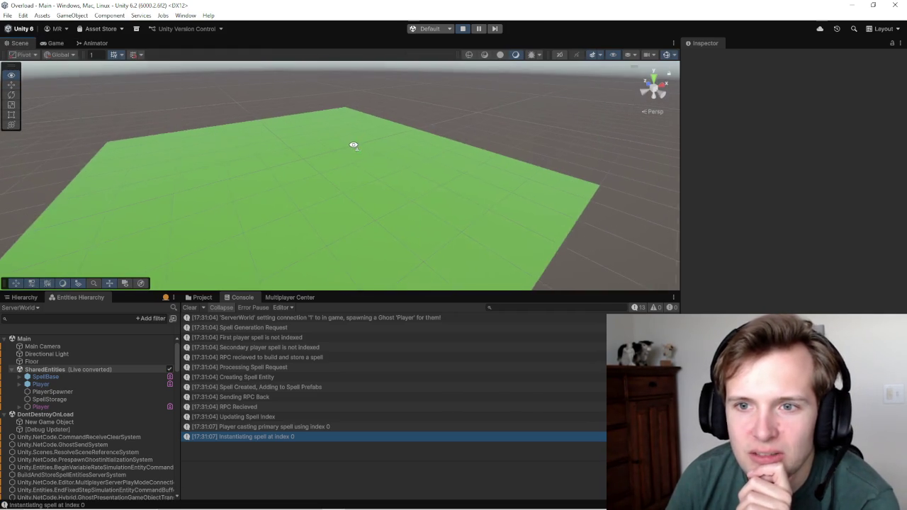
{"action": "left_click", "coordinate": [56, 44]}
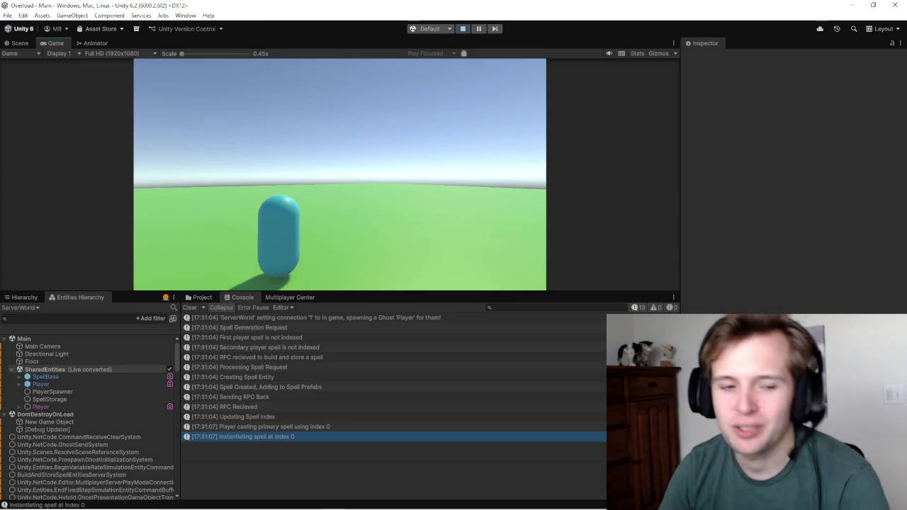
{"action": "key", "text": "alt+Tab"}
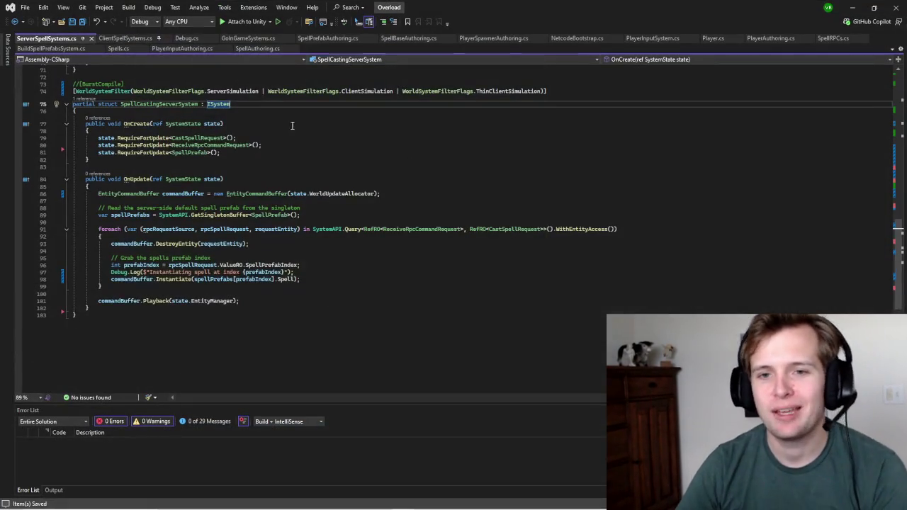
Step: Delete ' | ClientSimulation | ThinClientSimulation' from line 74, leaving only ServerSimulation
{"action": "scroll", "coordinate": [276, 106], "scroll_direction": "up", "scroll_amount": 3}
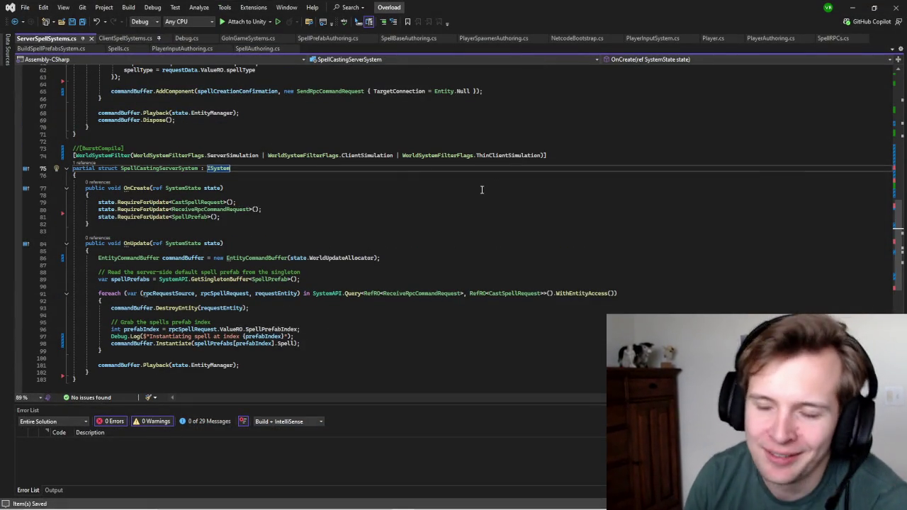
{"action": "mouse_move", "coordinate": [259, 152]}
{"action": "left_mouse_down"}
{"action": "mouse_move", "coordinate": [522, 168]}
{"action": "mouse_move", "coordinate": [544, 154]}
{"action": "left_mouse_up"}
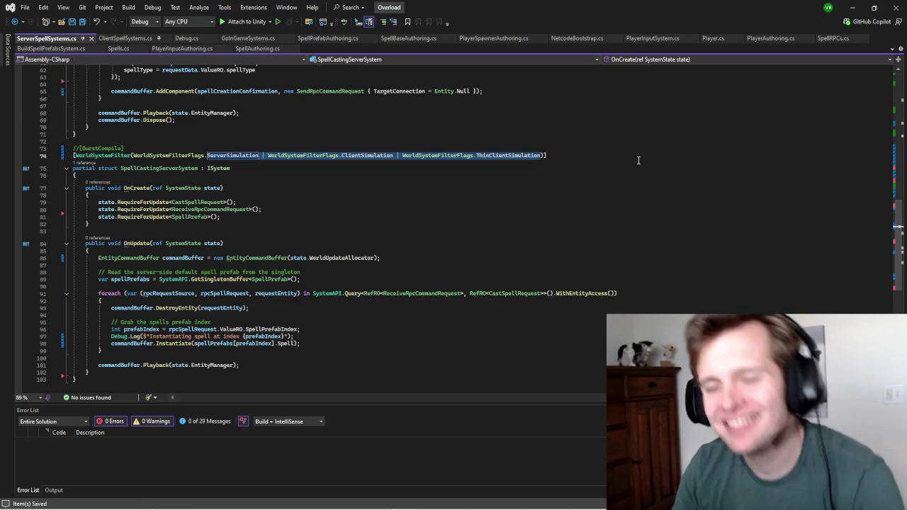
{"action": "key", "text": "BackSpace"}
Step: Review the DestroyEntity and Instantiate lines in OnUpdate, then return to Unity
{"action": "left_click", "coordinate": [298, 309]}
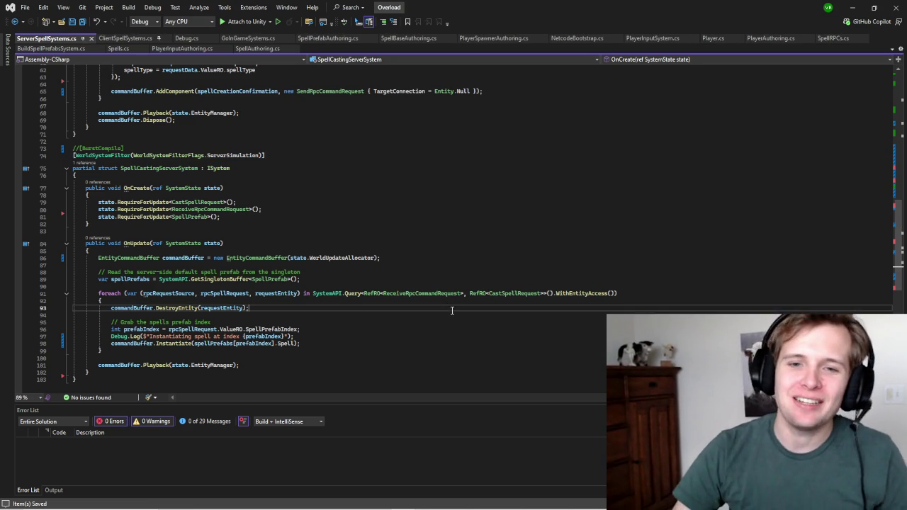
{"action": "scroll", "coordinate": [345, 293], "scroll_direction": "down", "scroll_amount": 3}
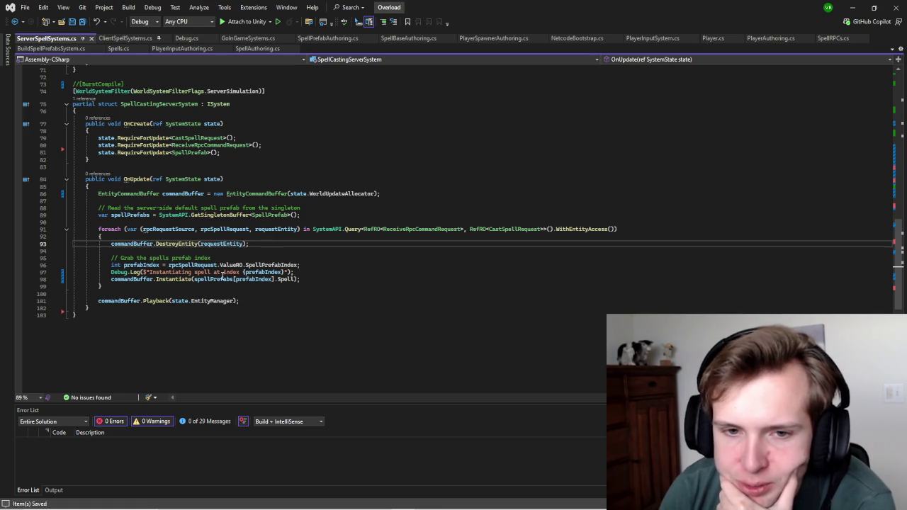
{"action": "left_click", "coordinate": [319, 280]}
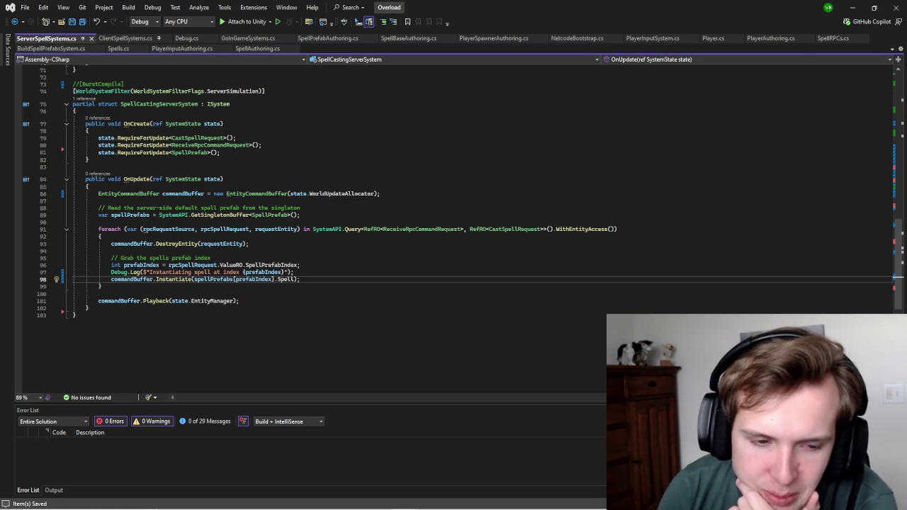
{"action": "mouse_move", "coordinate": [409, 504]}
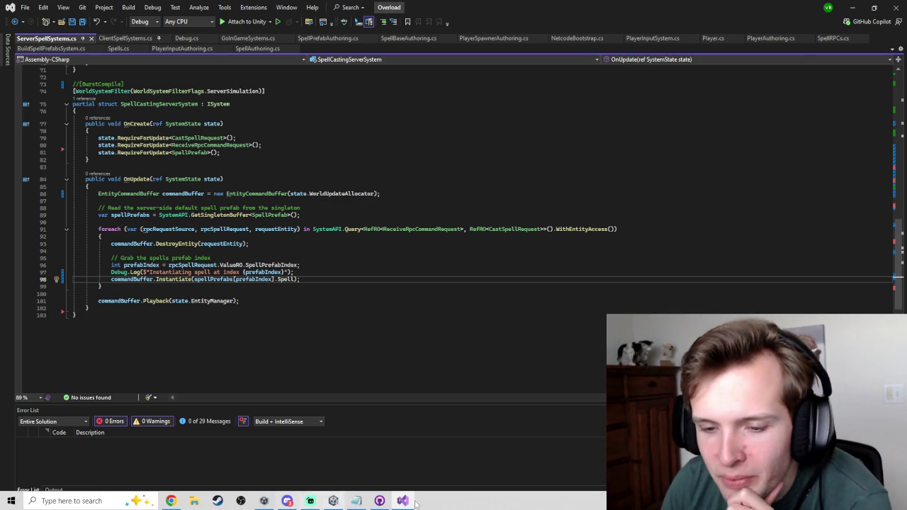
{"action": "left_click", "coordinate": [333, 501]}
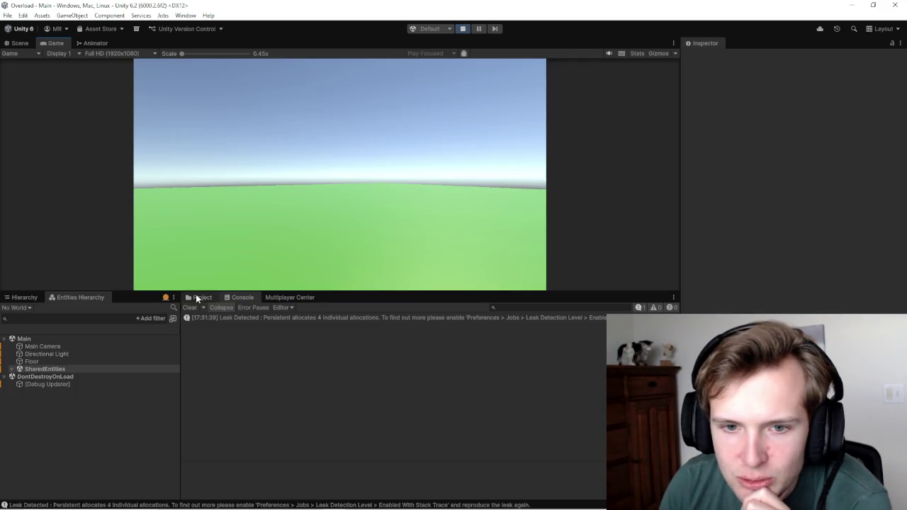
Step: Look through the SpellBase prefab's components in the Inspector, then go back to Visual Studio
{"action": "left_click", "coordinate": [222, 394]}
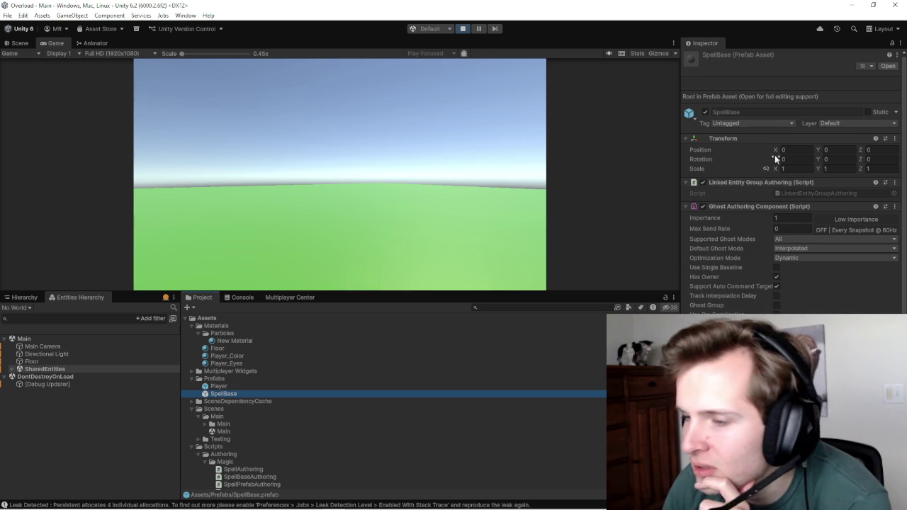
{"action": "scroll", "coordinate": [755, 213], "scroll_direction": "down", "scroll_amount": 2}
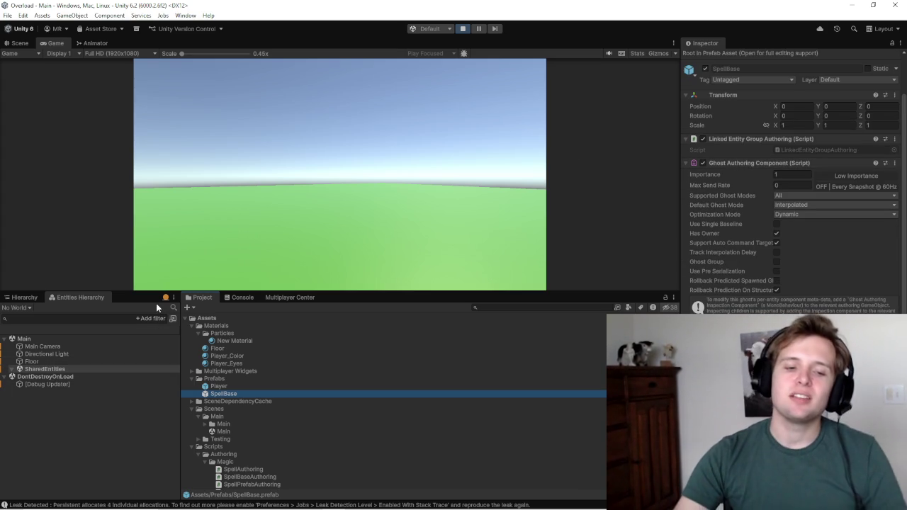
{"action": "left_click", "coordinate": [402, 503]}
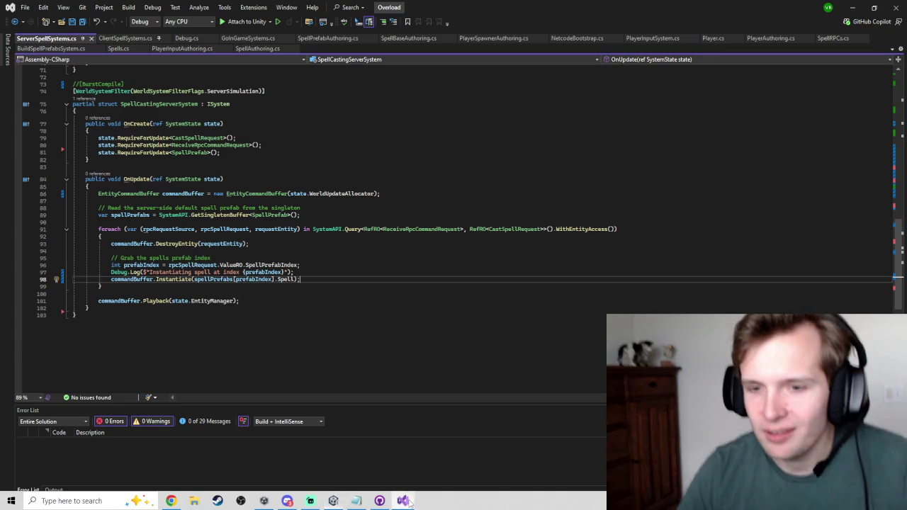
{"action": "key", "text": "ctrl+s"}
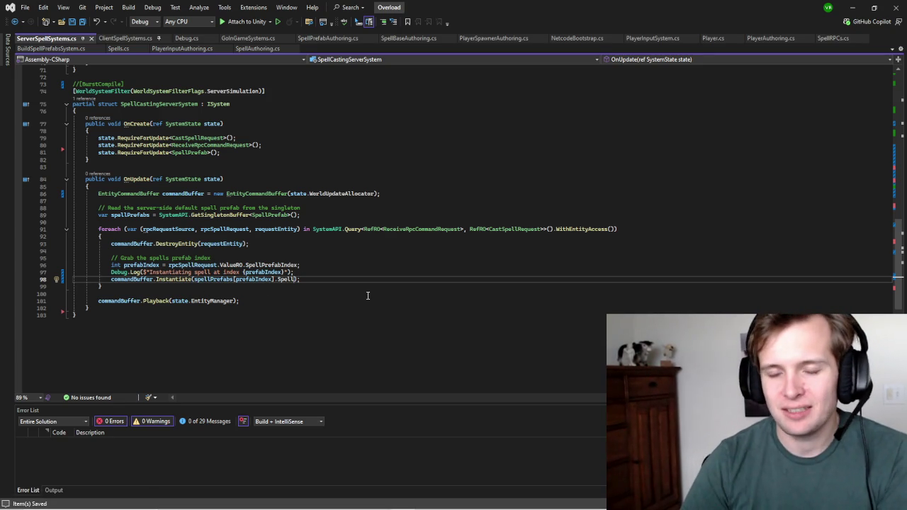
{"action": "type", "text": "."}
{"action": "key", "text": "Down"}
{"action": "key", "text": "Down"}
{"action": "key", "text": "Down"}
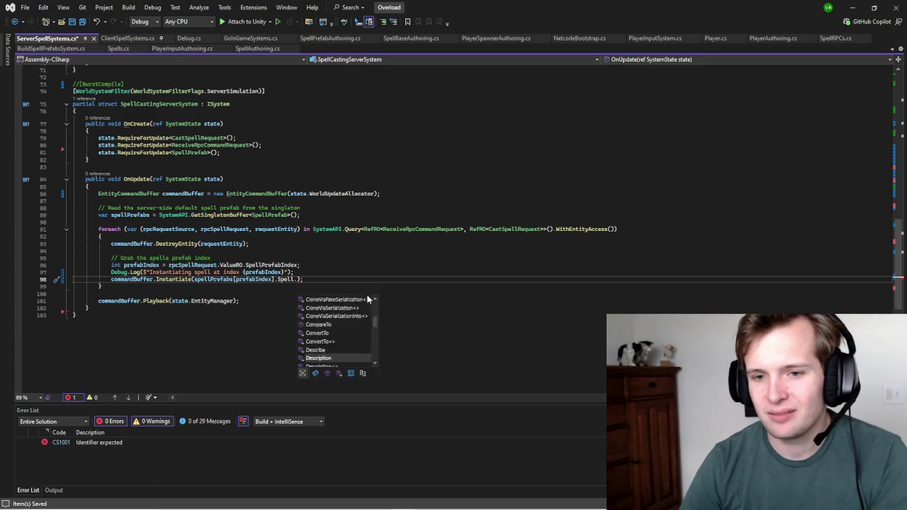
{"action": "scroll", "coordinate": [367, 298], "scroll_direction": "down", "scroll_amount": 3}
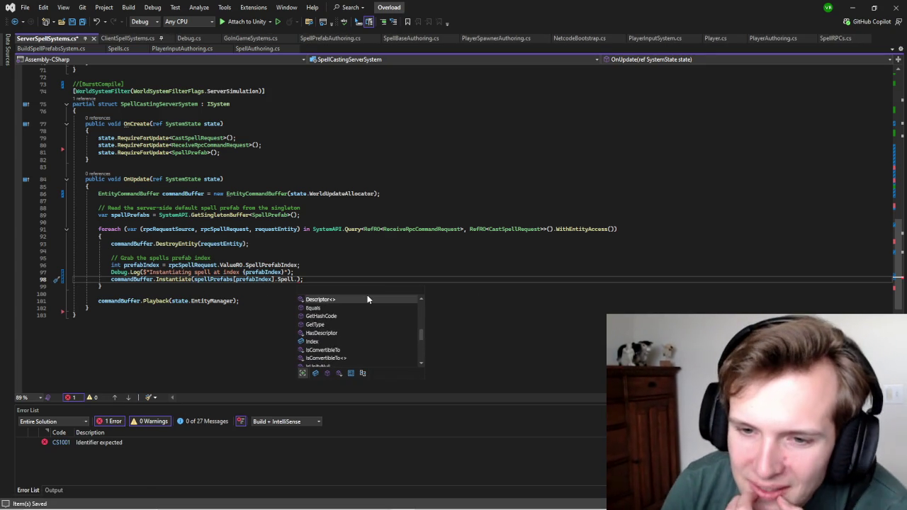
{"action": "key", "text": "Up"}
{"action": "key", "text": "Up"}
{"action": "key", "text": "Up"}
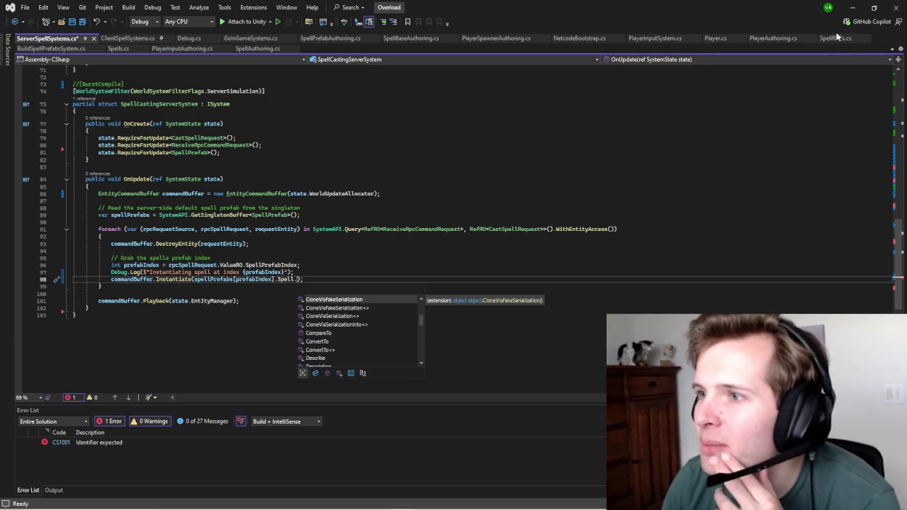
{"action": "left_click", "coordinate": [826, 39]}
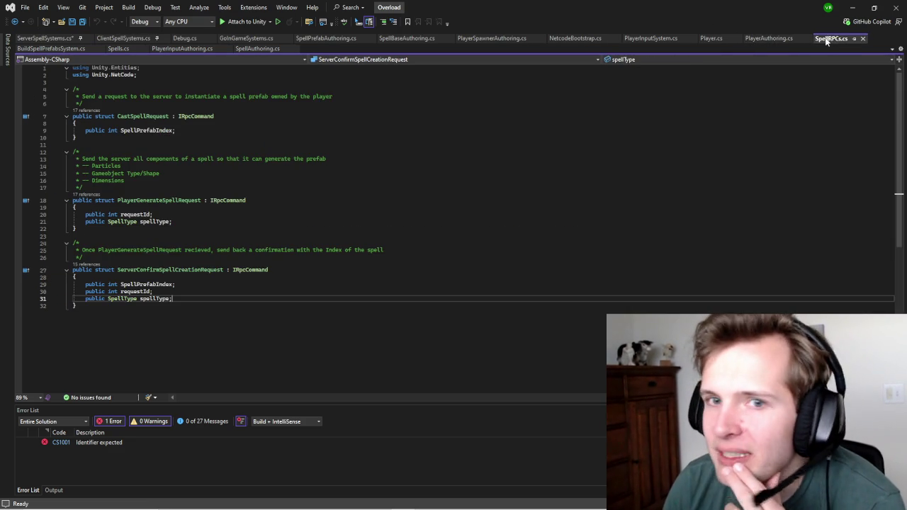
{"action": "left_click", "coordinate": [765, 38]}
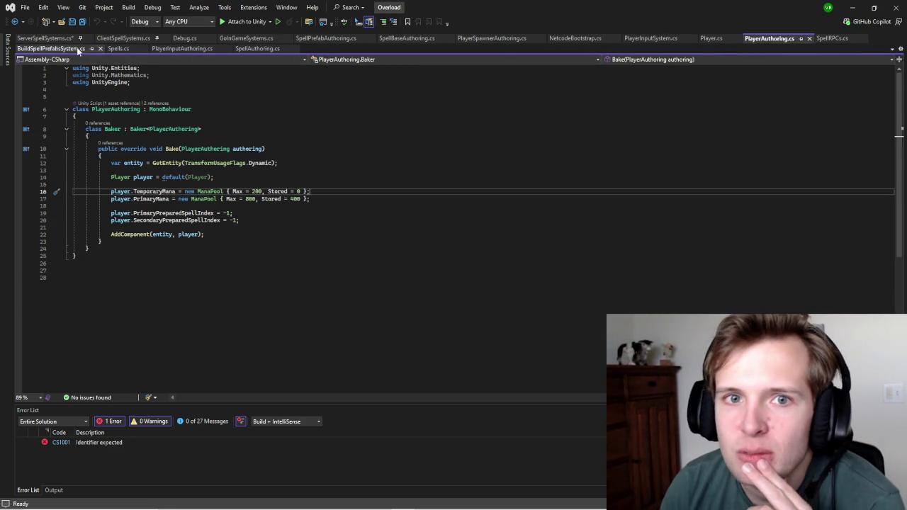
{"action": "left_click", "coordinate": [118, 48]}
{"action": "scroll", "coordinate": [166, 191], "scroll_direction": "up", "scroll_amount": 3}
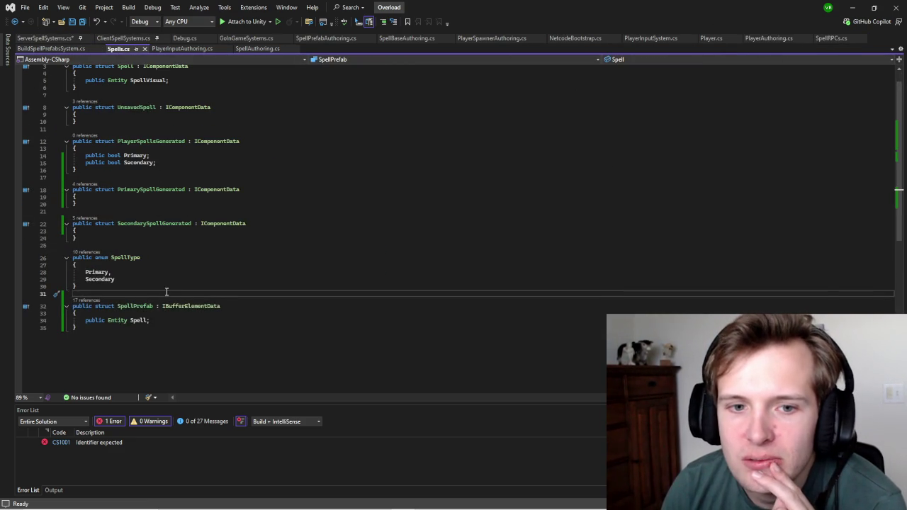
{"action": "scroll", "coordinate": [163, 290], "scroll_direction": "up", "scroll_amount": 1}
{"action": "left_click", "coordinate": [195, 103]}
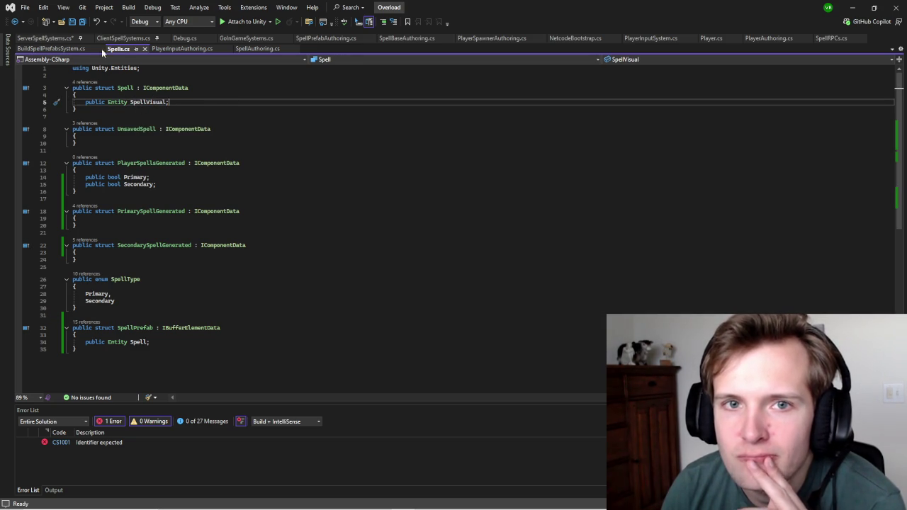
{"action": "left_click", "coordinate": [131, 40]}
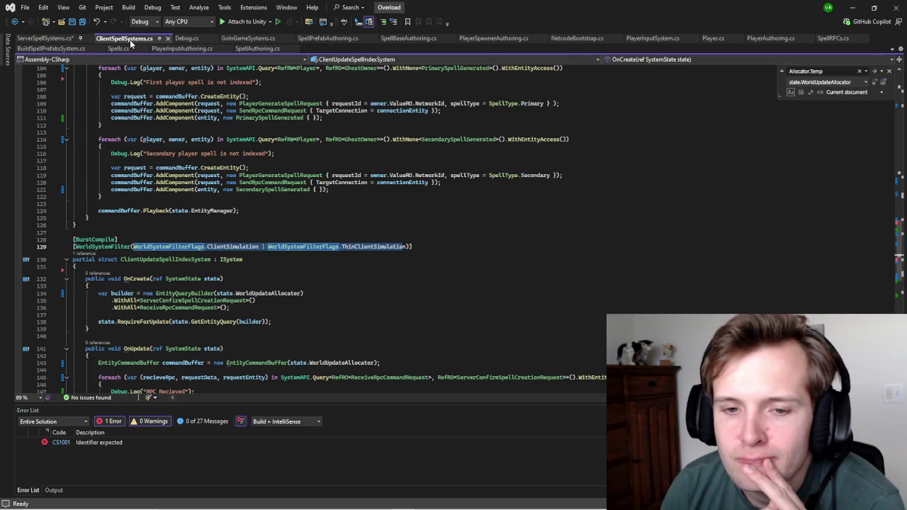
{"action": "scroll", "coordinate": [352, 287], "scroll_direction": "down", "scroll_amount": 13}
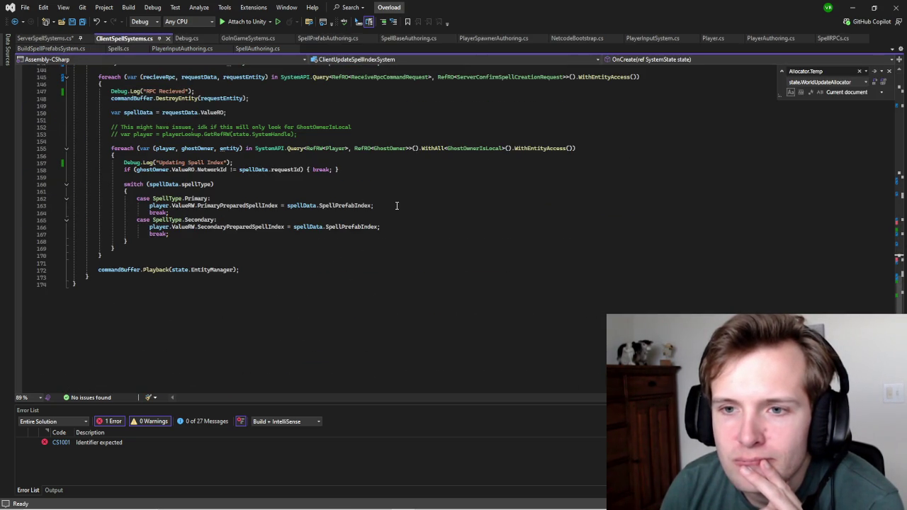
{"action": "left_click", "coordinate": [35, 38]}
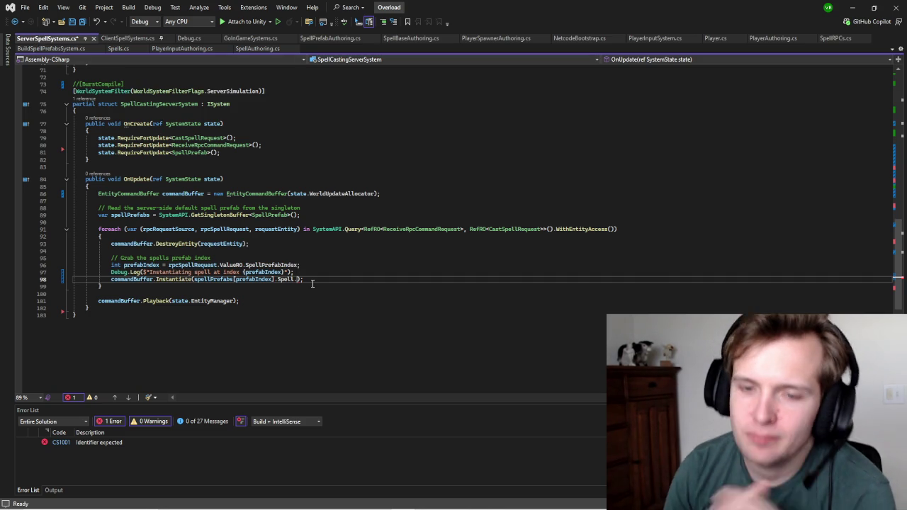
{"action": "type", "text": "SpellVisu"}
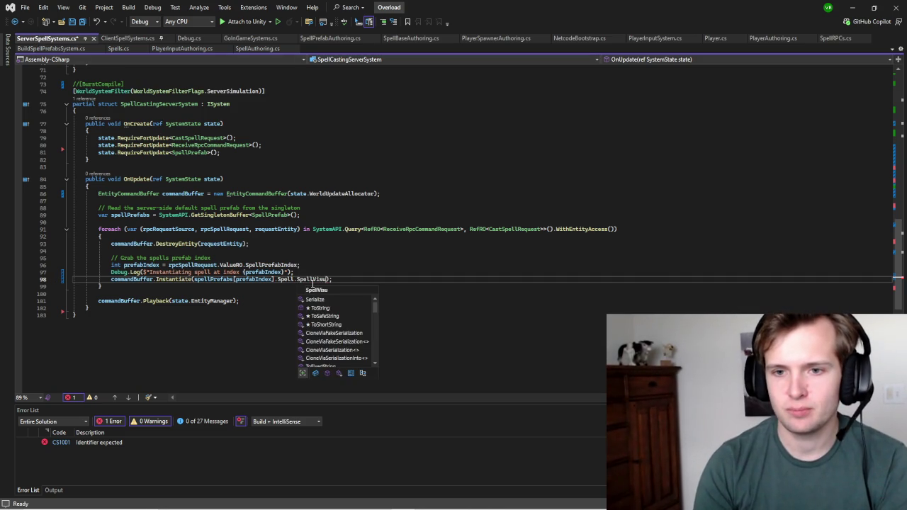
{"action": "type", "text": "al"}
{"action": "left_click", "coordinate": [383, 252]}
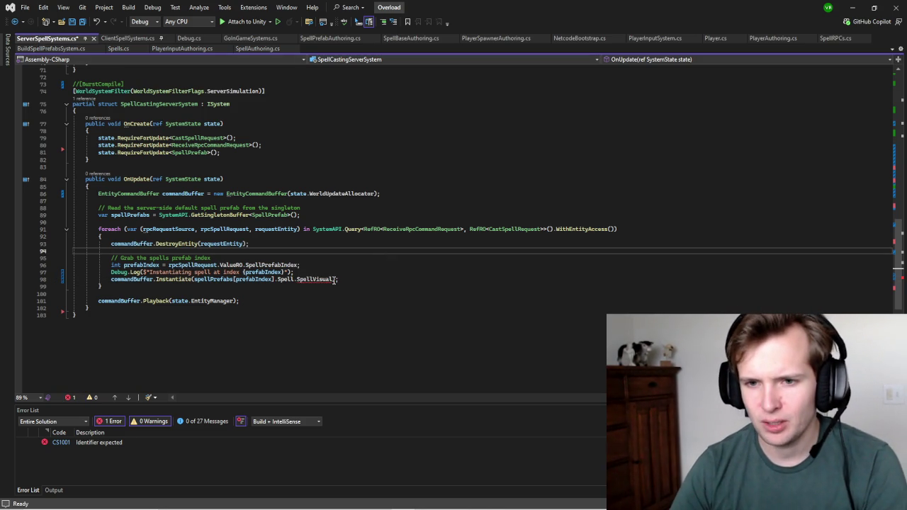
{"action": "left_click_drag", "start_coordinate": [334, 281], "coordinate": [305, 282]}
{"action": "key", "text": "BackSpace"}
{"action": "key", "text": "BackSpace"}
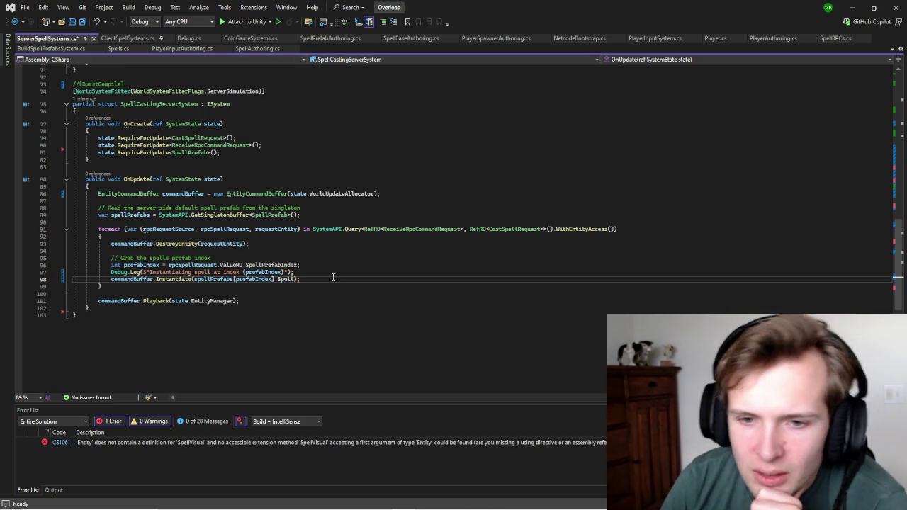
{"action": "left_click", "coordinate": [381, 259]}
{"action": "key", "text": "ctrl+s"}
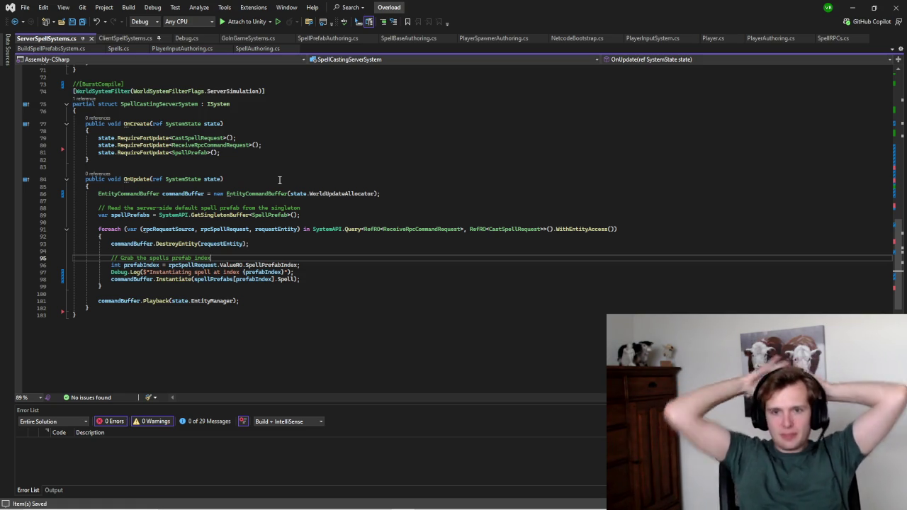
Step: Insert blank lines after the line 98 Instantiate call and review its spell prefab argument
{"action": "left_click", "coordinate": [325, 279]}
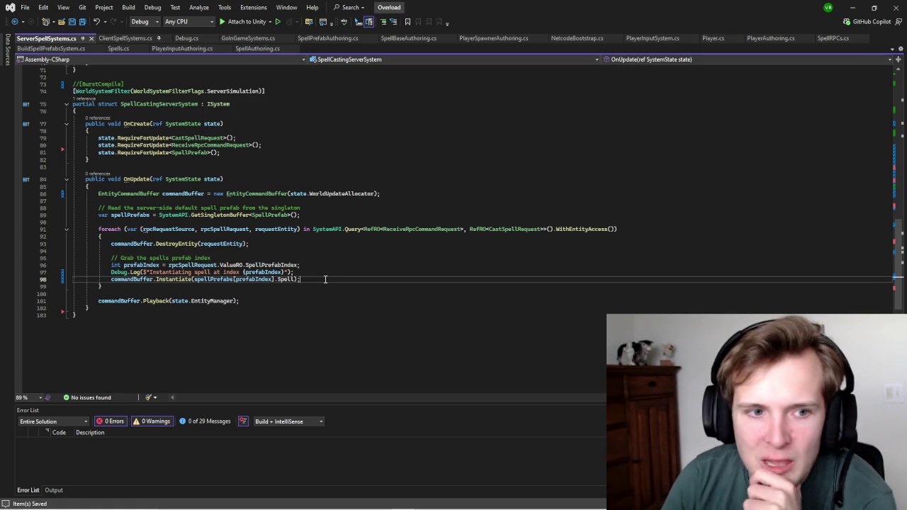
{"action": "key", "text": "Return"}
{"action": "key", "text": "Return"}
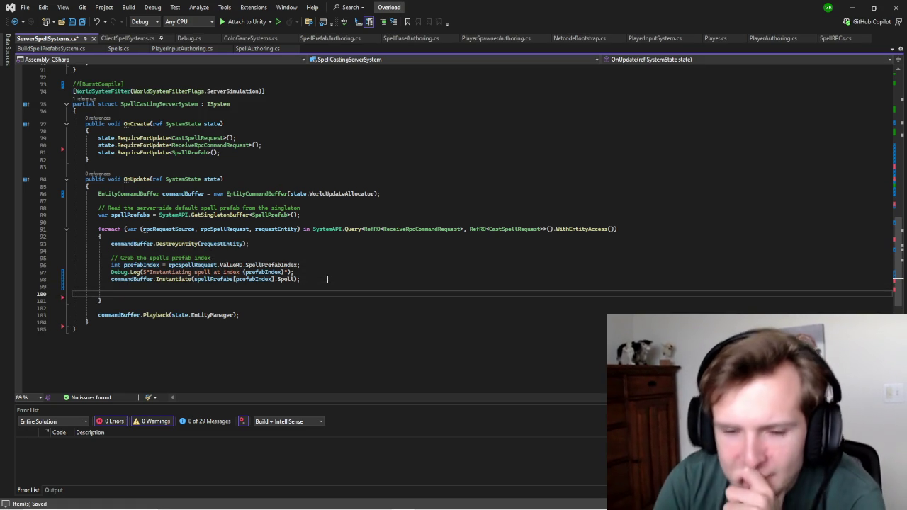
{"action": "type", "text": "c"}
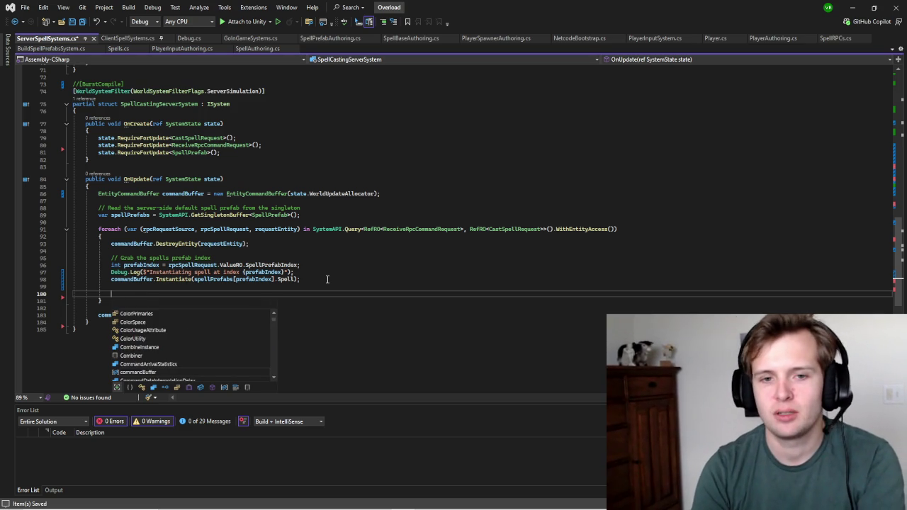
{"action": "left_click", "coordinate": [327, 279]}
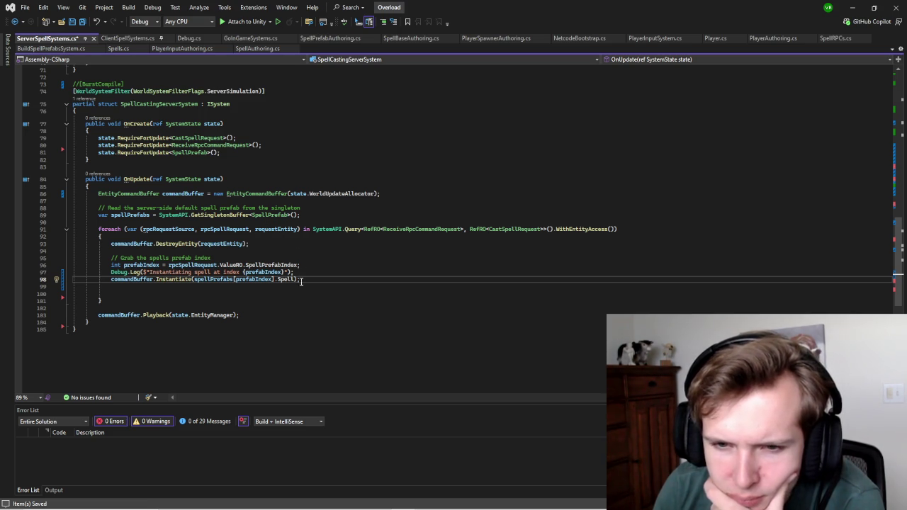
{"action": "left_click_drag", "start_coordinate": [295, 279], "coordinate": [195, 279]}
{"action": "left_click", "coordinate": [357, 273]}
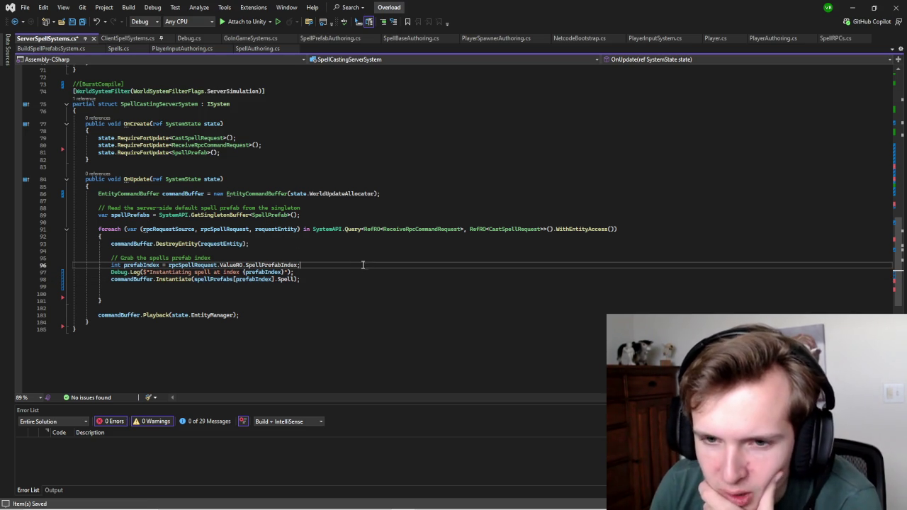
{"action": "left_click", "coordinate": [350, 279]}
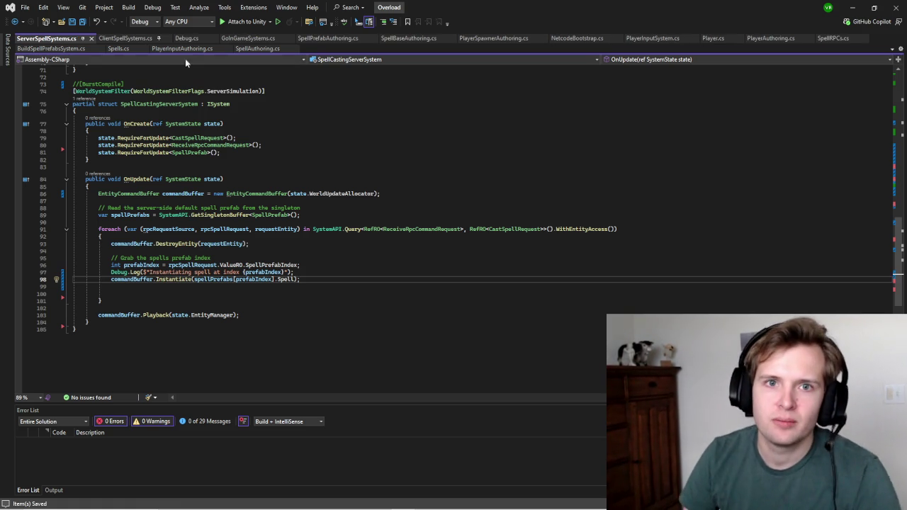
Step: Inspect the Entity-typed SpellVisual field in Spells.cs
{"action": "left_click", "coordinate": [117, 49]}
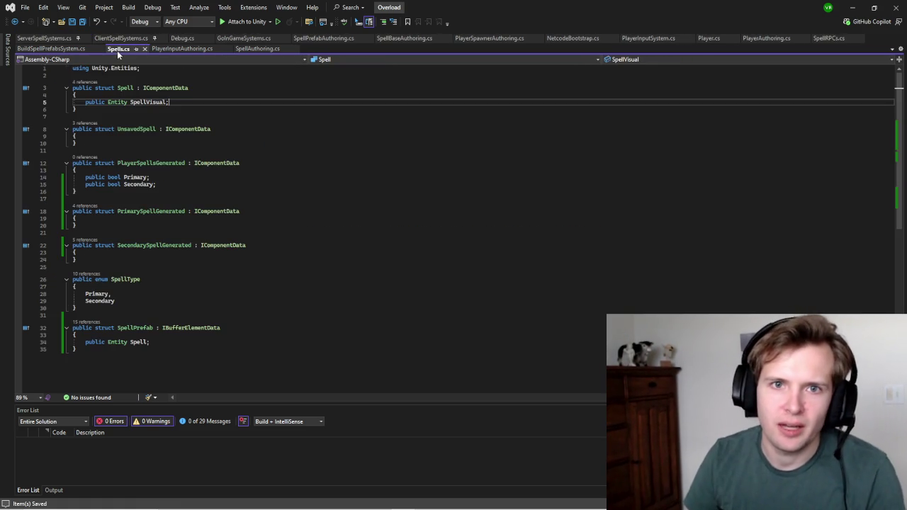
{"action": "double_click", "coordinate": [117, 102]}
{"action": "double_click", "coordinate": [154, 102]}
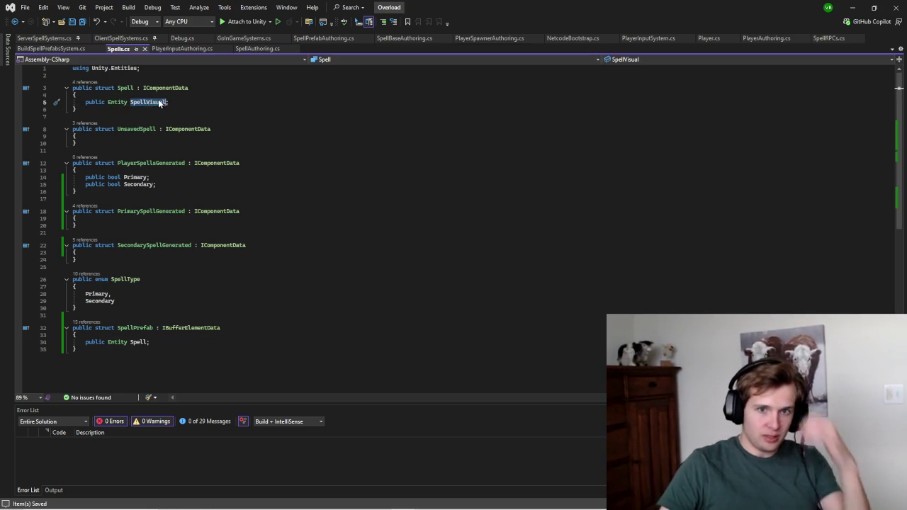
{"action": "left_click", "coordinate": [248, 110]}
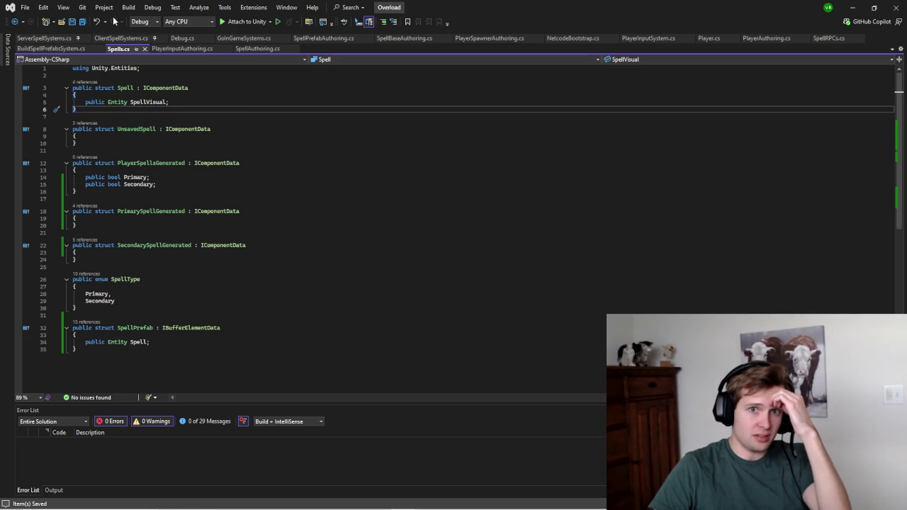
Step: Find the spellBase.Visual assignment on line 40 of ServerSpellSystems.cs, then switch to Unity
{"action": "left_click", "coordinate": [57, 37]}
{"action": "scroll", "coordinate": [228, 241], "scroll_direction": "up", "scroll_amount": 15}
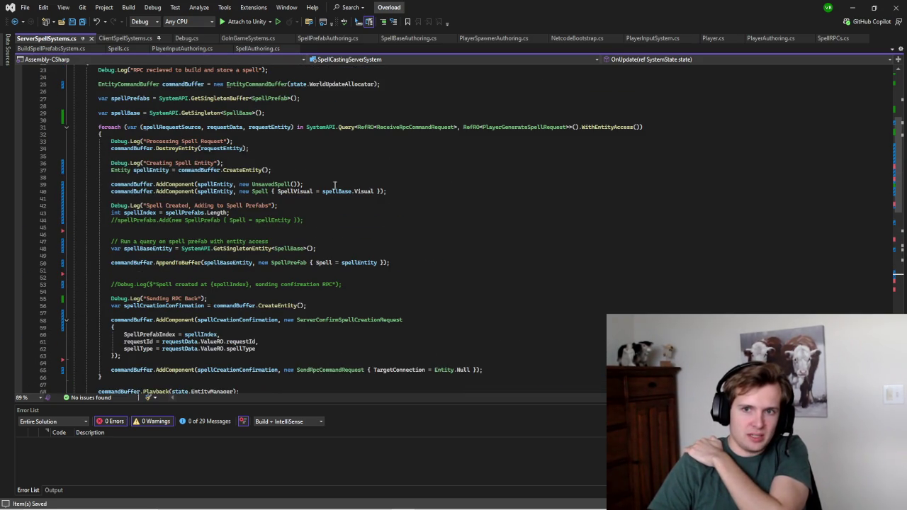
{"action": "left_click", "coordinate": [338, 192]}
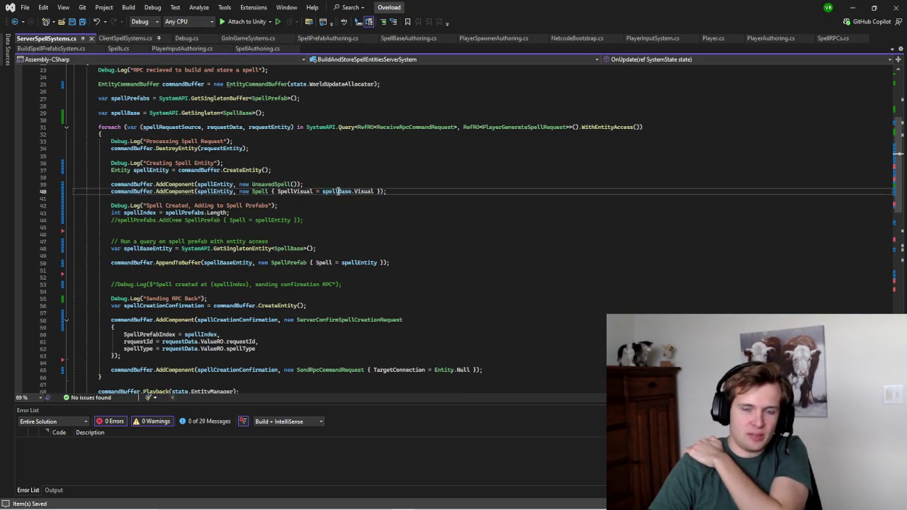
{"action": "scroll", "coordinate": [468, 256], "scroll_direction": "up", "scroll_amount": 5}
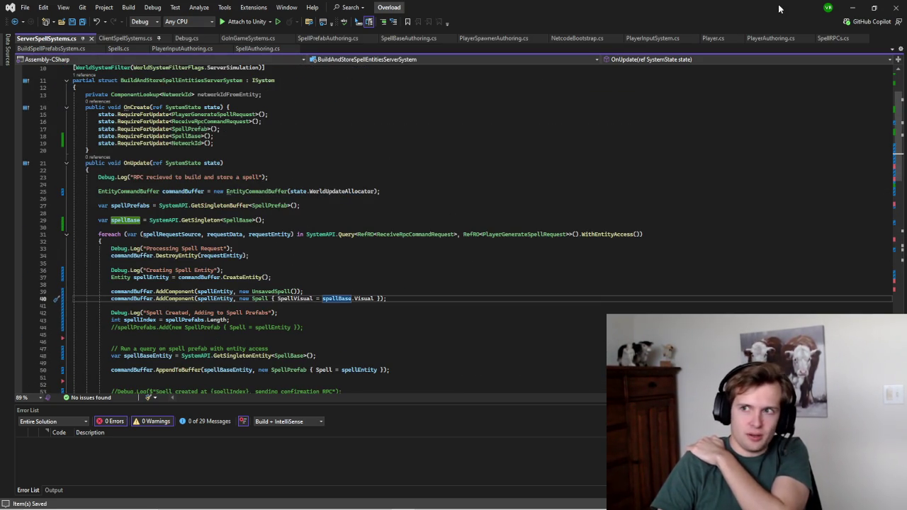
{"action": "left_click", "coordinate": [332, 501]}
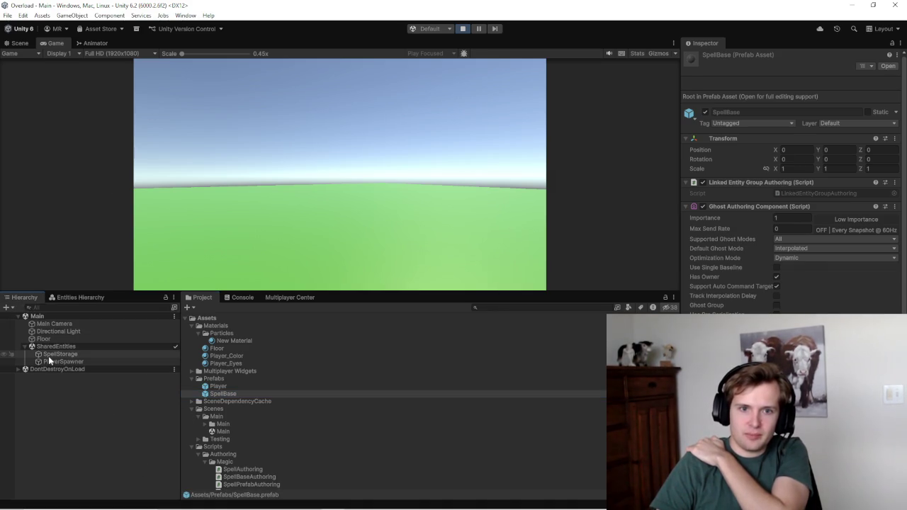
Step: Show SpellStorage's authoring components to confirm Spell Base Authoring references SpellBase
{"action": "left_click", "coordinate": [48, 355]}
{"action": "left_click", "coordinate": [883, 43]}
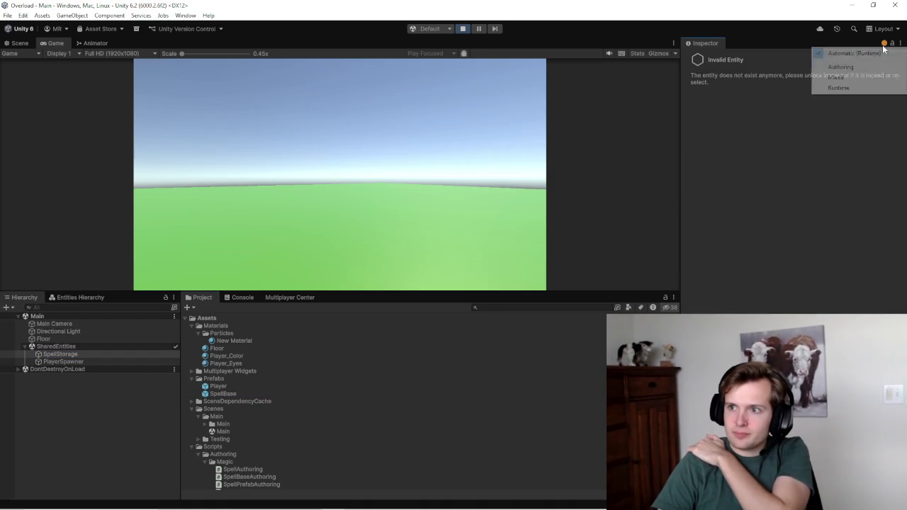
{"action": "left_click", "coordinate": [860, 87]}
{"action": "left_click", "coordinate": [883, 43]}
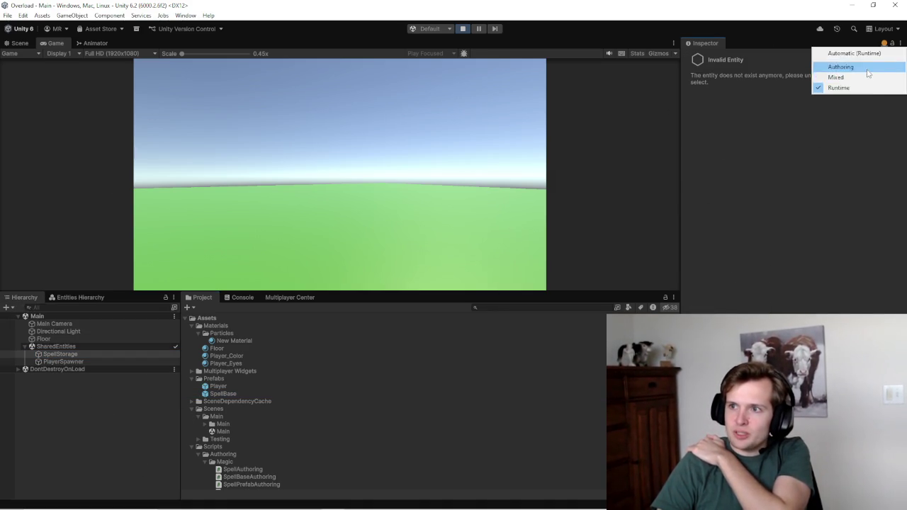
{"action": "left_click", "coordinate": [827, 65]}
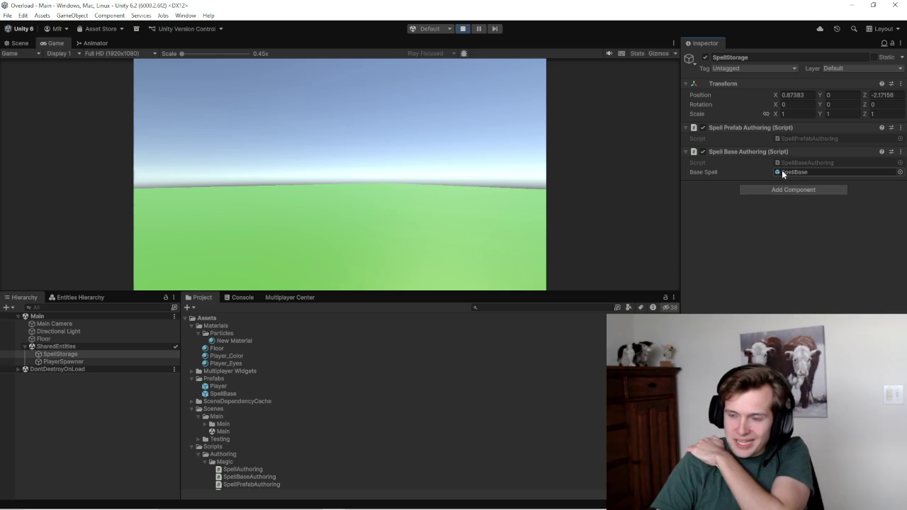
{"action": "left_click", "coordinate": [227, 232]}
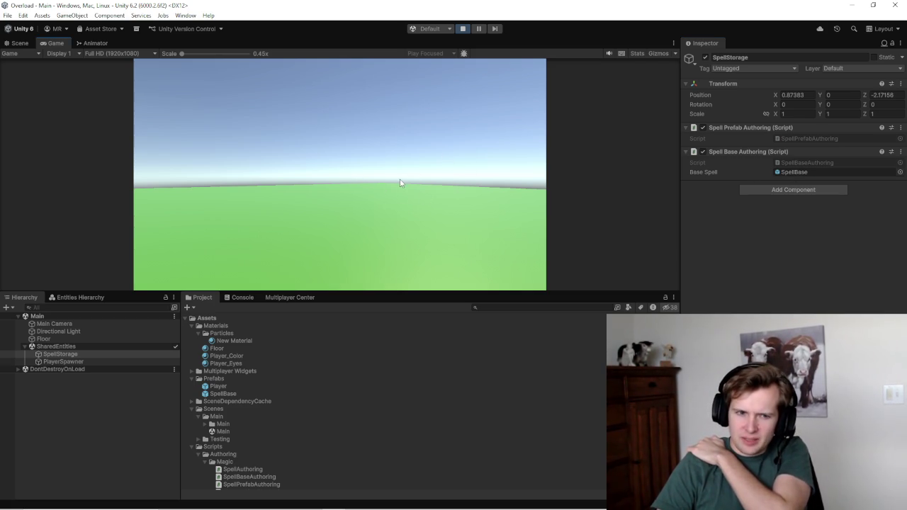
Step: Inspect the SpellBase prefab asset's components, then return to Visual Studio
{"action": "mouse_move", "coordinate": [375, 504]}
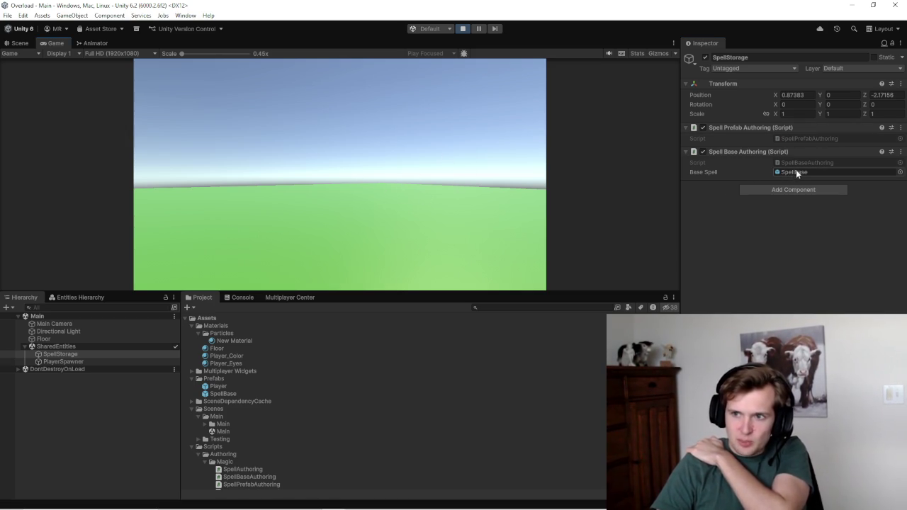
{"action": "left_click", "coordinate": [232, 394]}
{"action": "scroll", "coordinate": [764, 244], "scroll_direction": "down", "scroll_amount": 2}
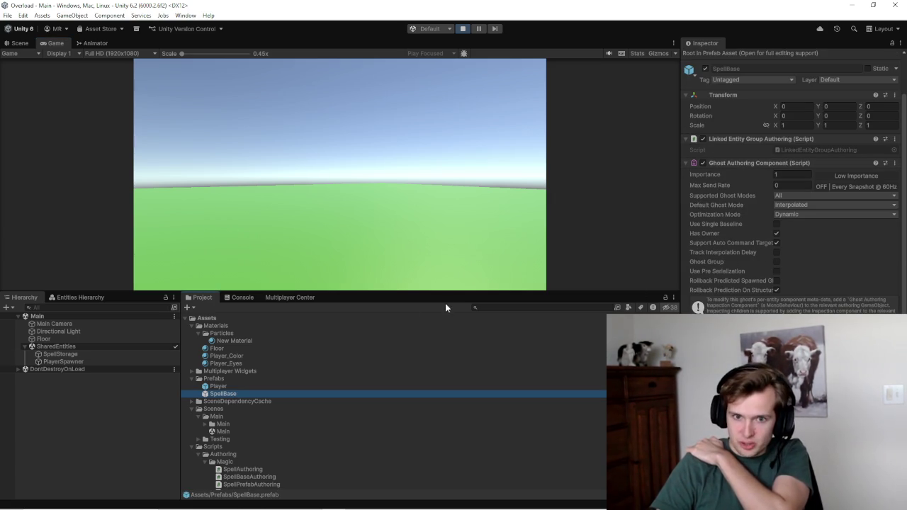
{"action": "mouse_move", "coordinate": [407, 505]}
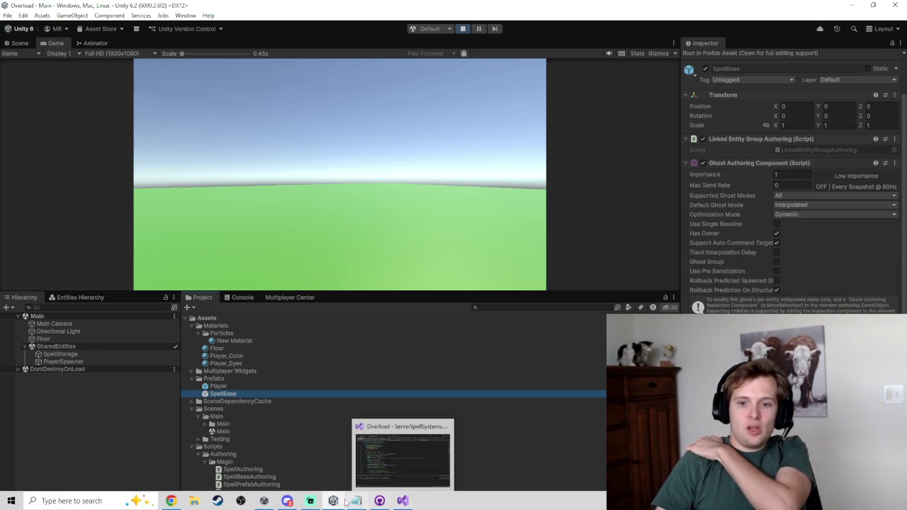
{"action": "left_click", "coordinate": [394, 492]}
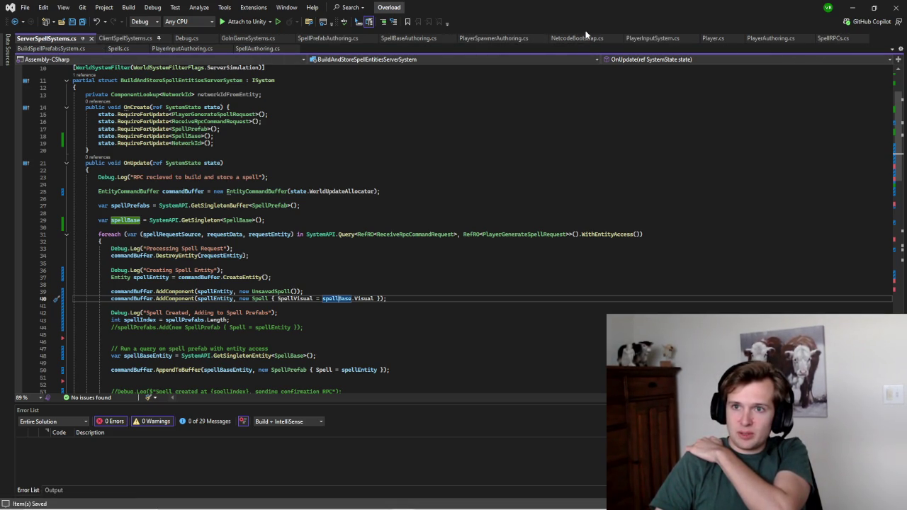
Step: Review in SpellBaseAuthoring.cs how the baseSpell's Visual field is baked
{"action": "left_click", "coordinate": [386, 39]}
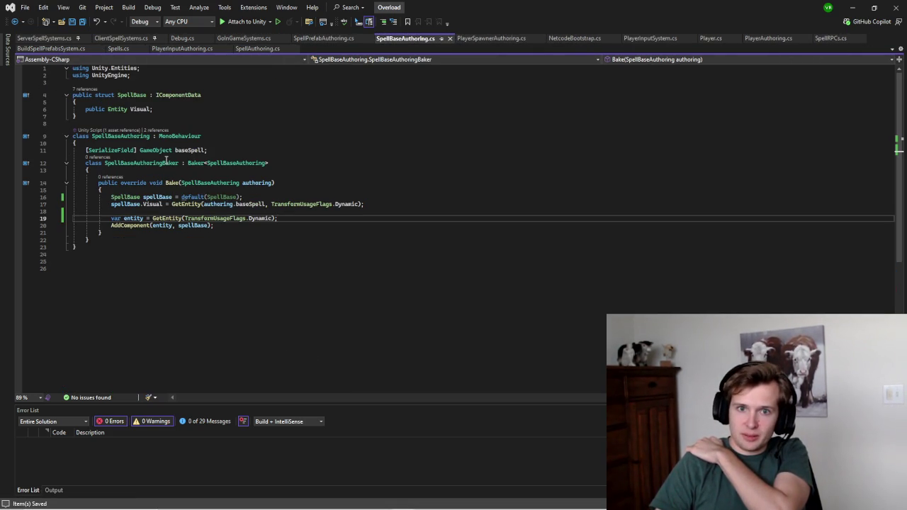
{"action": "left_click", "coordinate": [189, 149]}
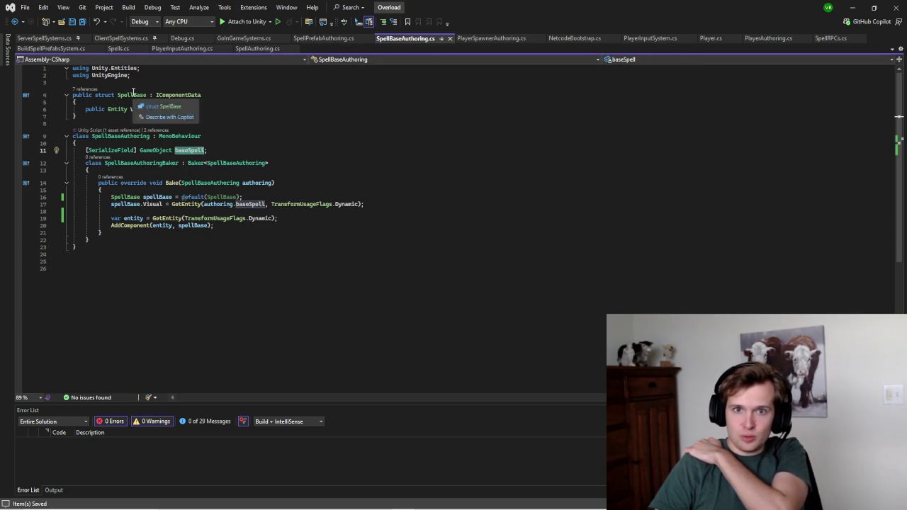
{"action": "left_click", "coordinate": [131, 95]}
{"action": "left_click", "coordinate": [151, 115]}
{"action": "left_click", "coordinate": [140, 109]}
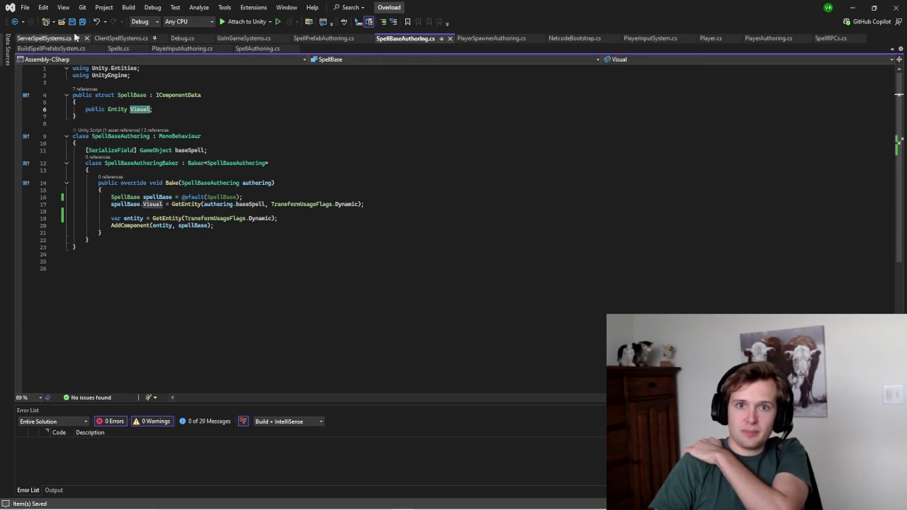
Step: Back in ServerSpellSystems.cs, select spellBase.Visual in the Spell assignment on line 40
{"action": "left_click", "coordinate": [47, 39]}
{"action": "scroll", "coordinate": [292, 220], "scroll_direction": "down", "scroll_amount": 3}
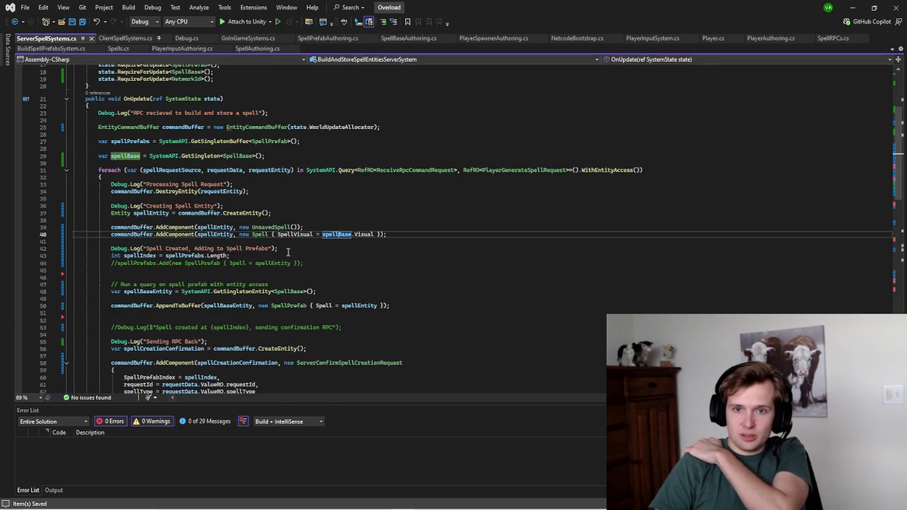
{"action": "left_click_drag", "start_coordinate": [373, 233], "coordinate": [322, 234]}
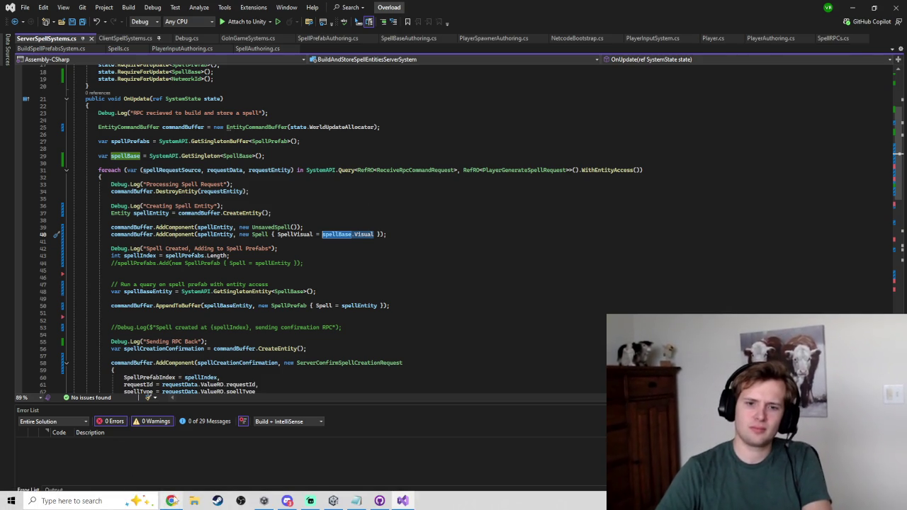
{"action": "left_click", "coordinate": [173, 500]}
{"action": "key", "text": "alt+Tab"}
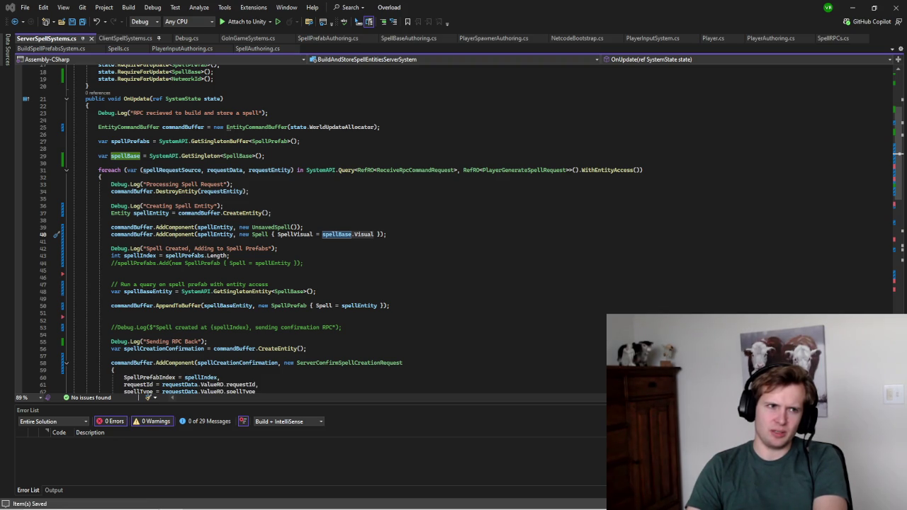
{"action": "key", "text": "alt+Tab"}
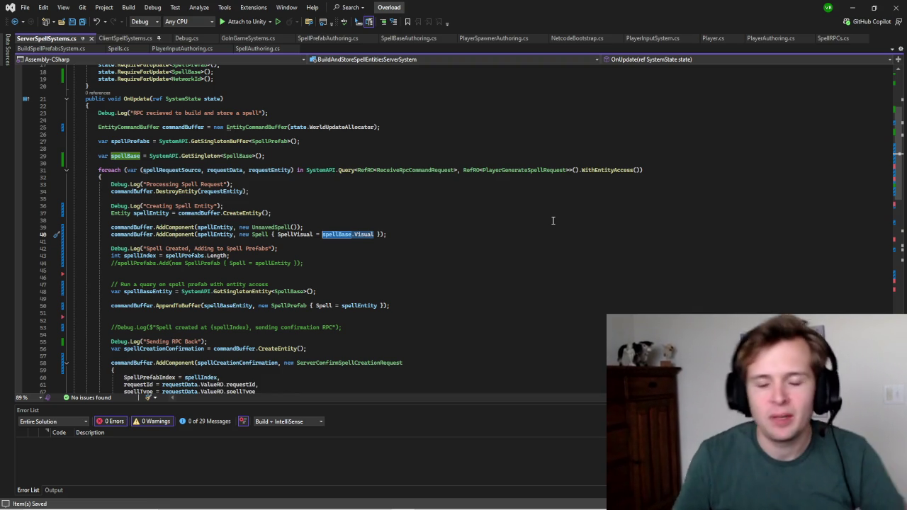
{"action": "left_click", "coordinate": [418, 234]}
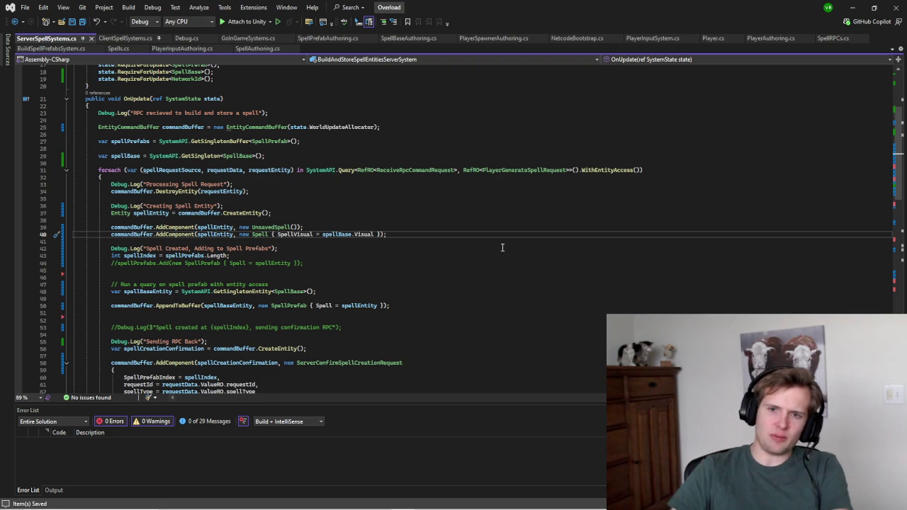
Step: Add 'var spellBase = SystemAPI.GetSingleton<SpellBase>();' below the spell prefab lookup
{"action": "scroll", "coordinate": [427, 244], "scroll_direction": "down", "scroll_amount": 8}
{"action": "scroll", "coordinate": [428, 242], "scroll_direction": "down", "scroll_amount": 13}
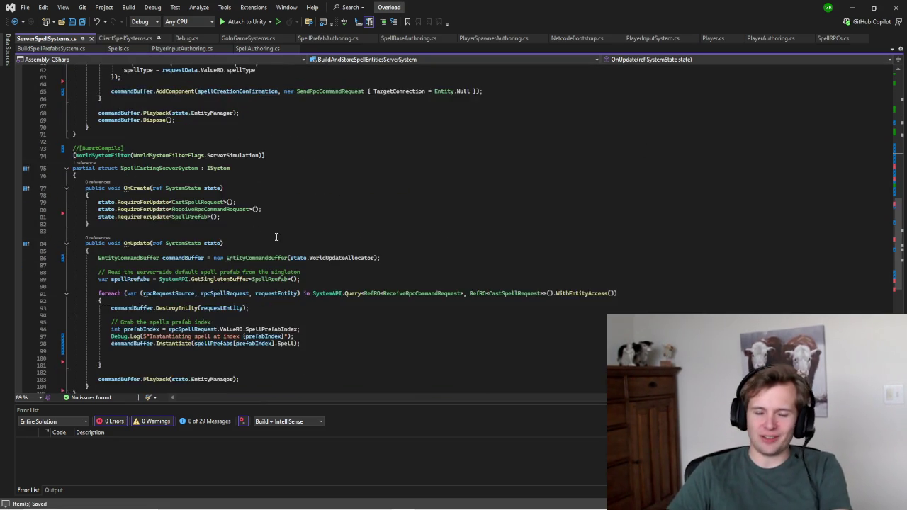
{"action": "scroll", "coordinate": [258, 271], "scroll_direction": "up", "scroll_amount": 4}
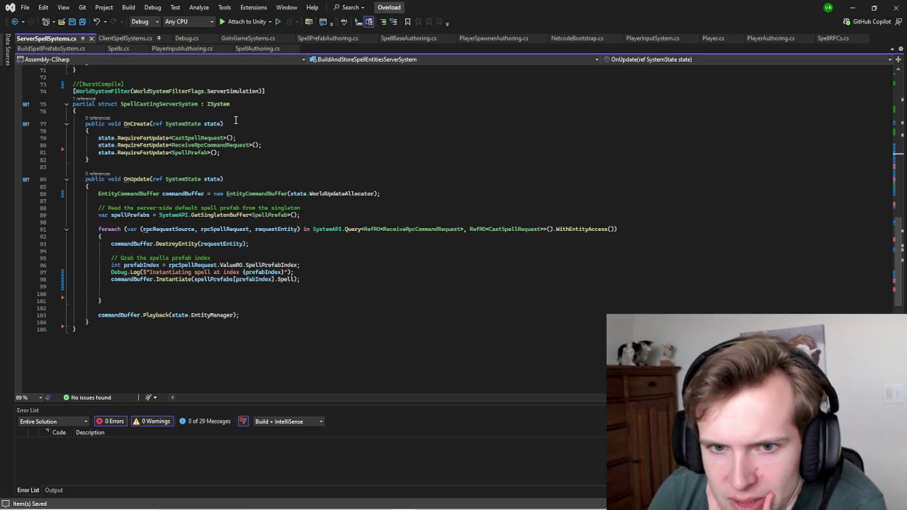
{"action": "scroll", "coordinate": [253, 193], "scroll_direction": "up", "scroll_amount": 2}
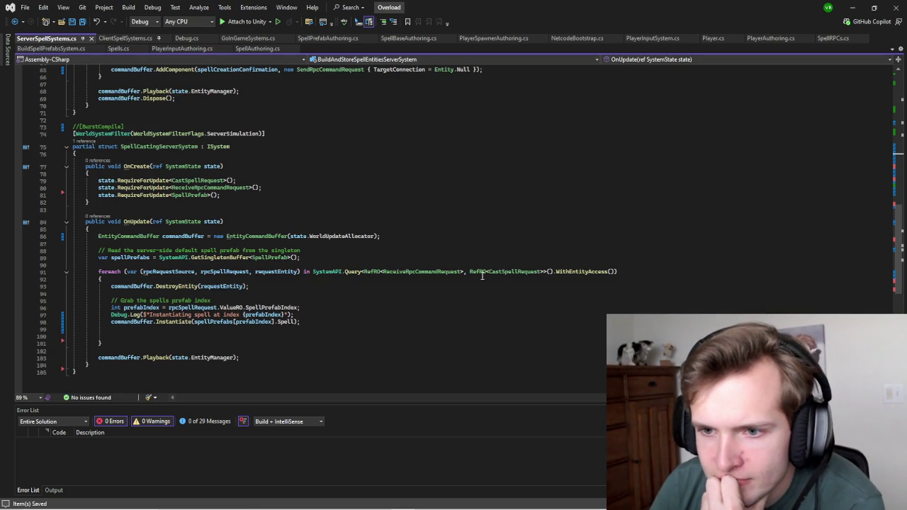
{"action": "left_click", "coordinate": [304, 257]}
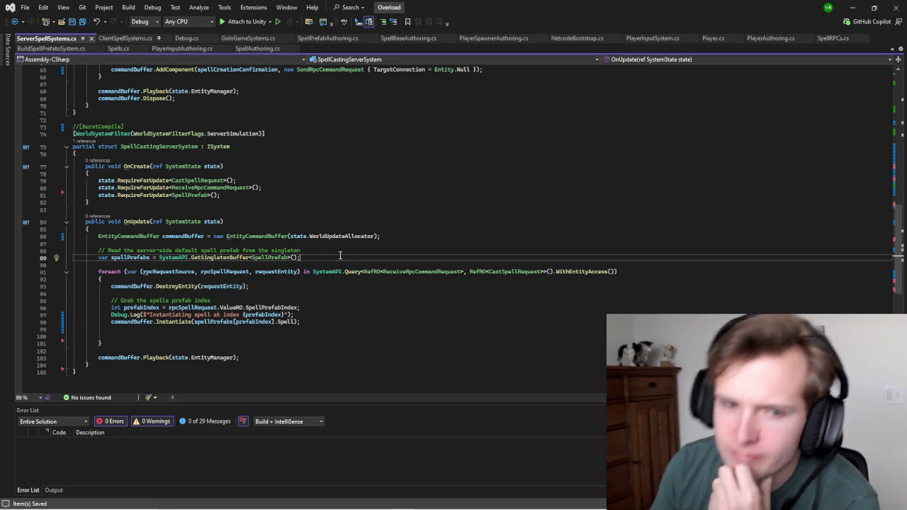
{"action": "key", "text": "Return"}
{"action": "type", "text": "var spellBase = "}
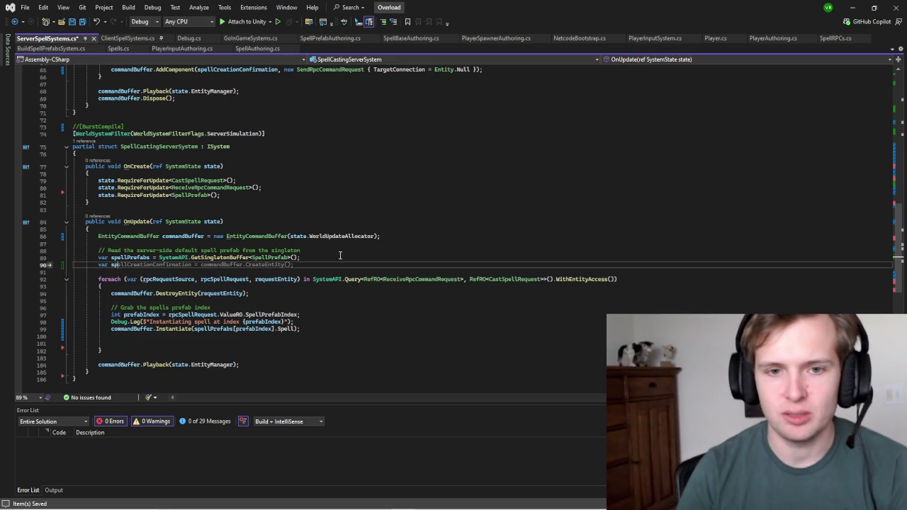
{"action": "type", "text": "Sys"}
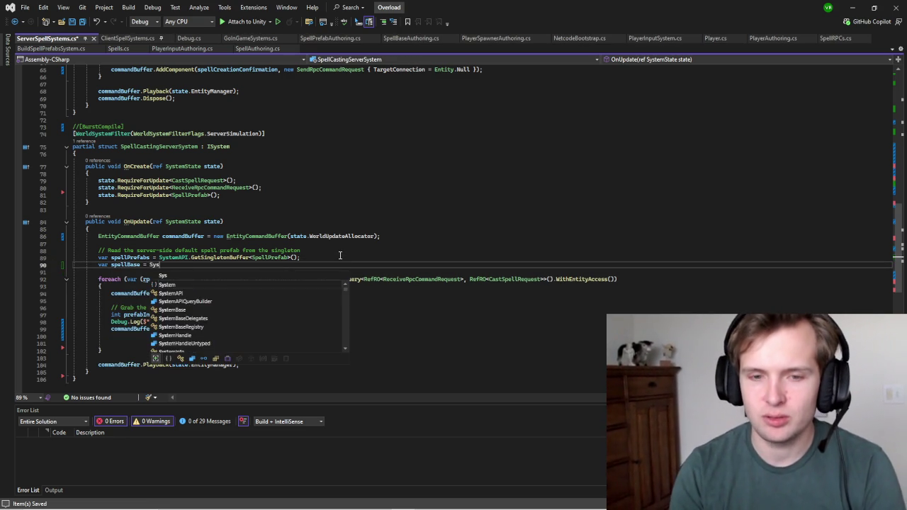
{"action": "type", "text": "temAPI.Get"}
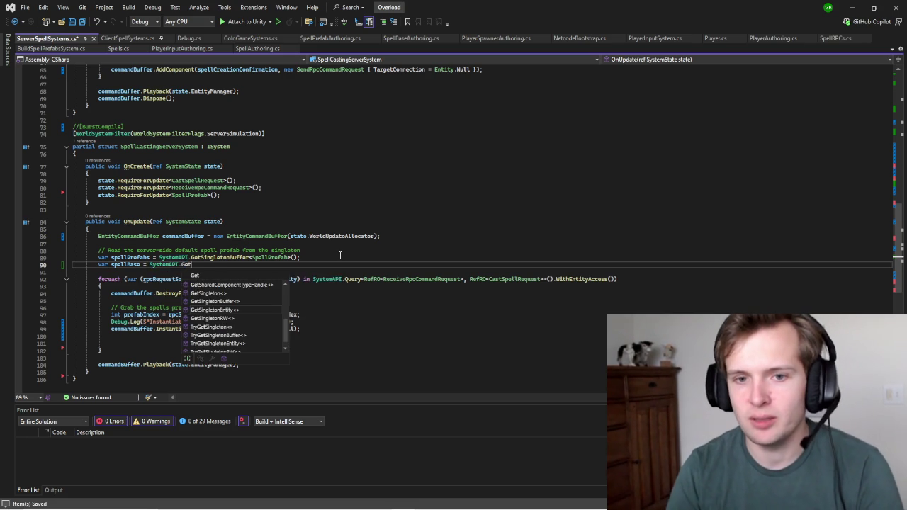
{"action": "type", "text": "Singleton<SpellBase>();"}
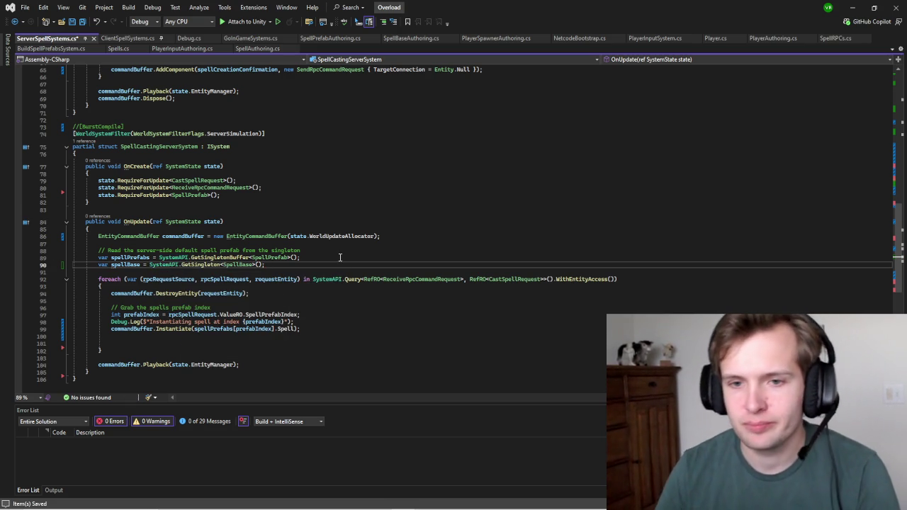
Step: Change the Instantiate argument to spellBase.Visual
{"action": "left_click", "coordinate": [296, 328]}
{"action": "key", "text": "ctrl+shift+Left"}
{"action": "key", "text": "ctrl+shift+Left"}
{"action": "key", "text": "ctrl+shift+Left"}
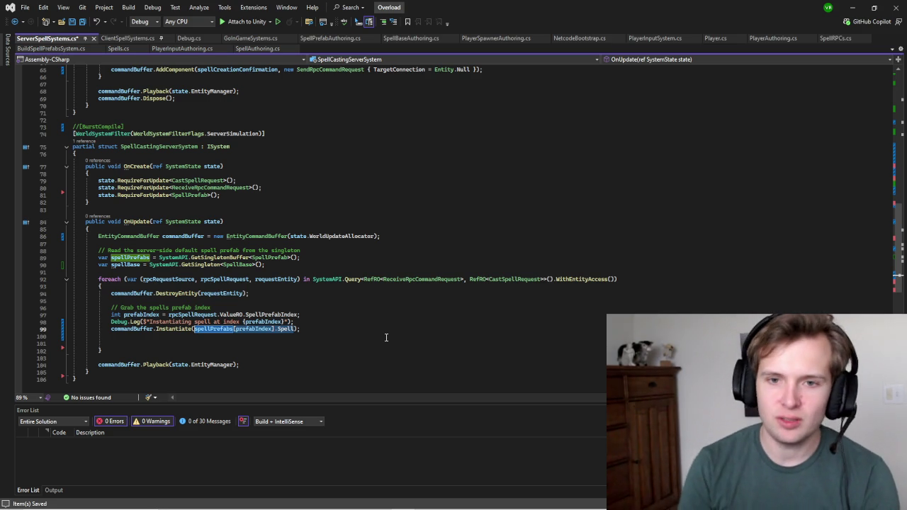
{"action": "type", "text": "spell"}
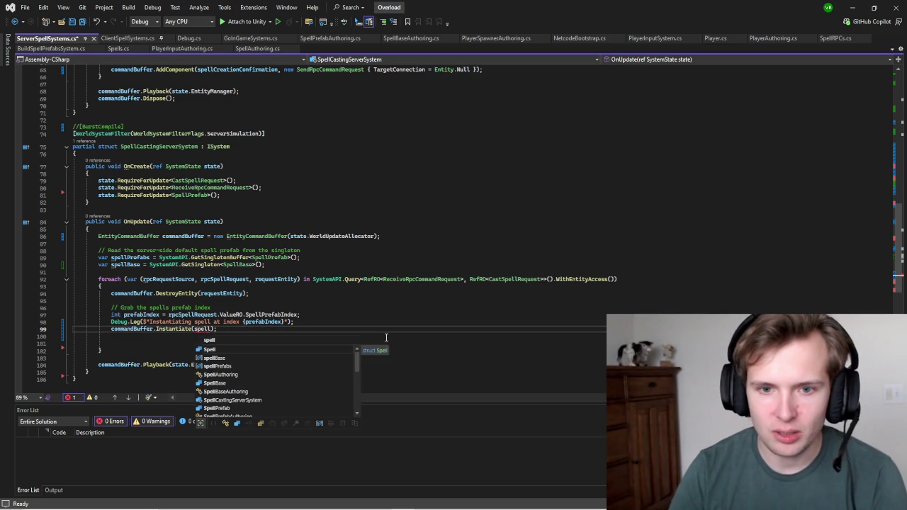
{"action": "key", "text": "Down"}
{"action": "key", "text": "Tab"}
{"action": "left_click", "coordinate": [341, 279]}
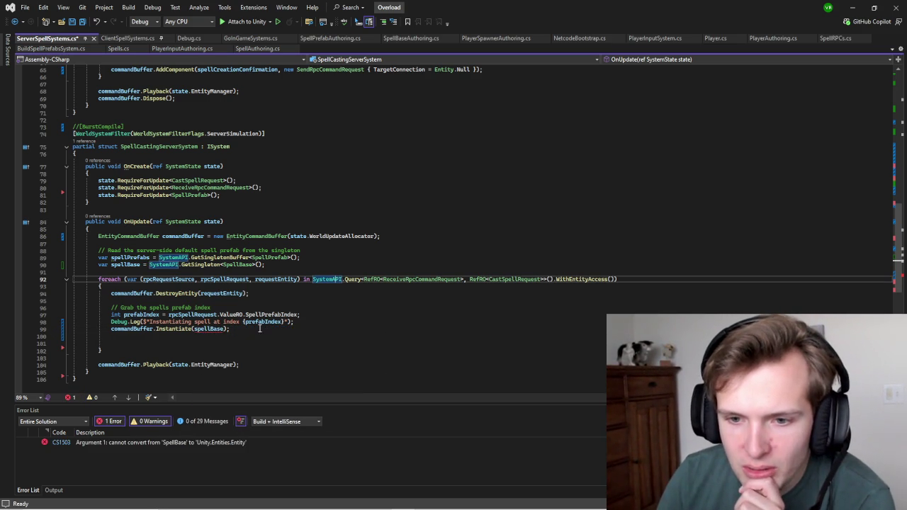
{"action": "left_click", "coordinate": [225, 329]}
{"action": "type", "text": ".spel"}
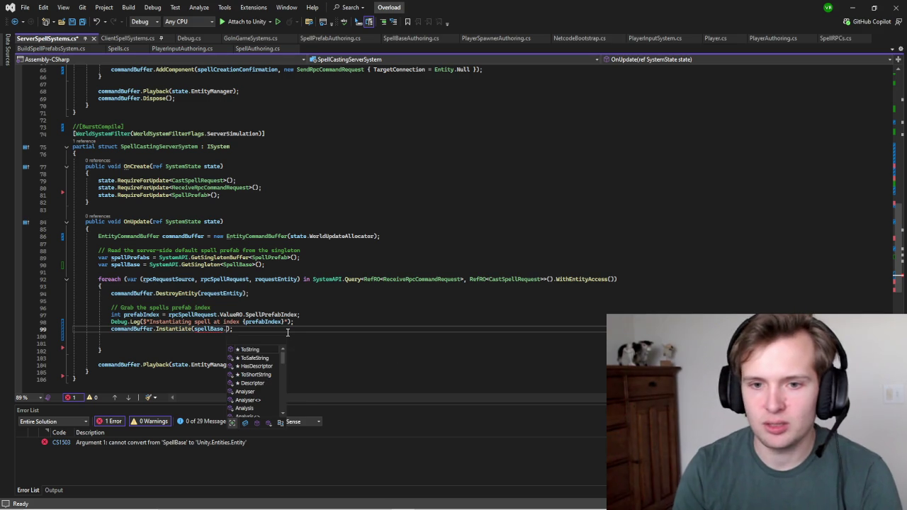
{"action": "key", "text": "BackSpace"}
{"action": "key", "text": "BackSpace"}
{"action": "key", "text": "BackSpace"}
{"action": "type", "text": "Visu"}
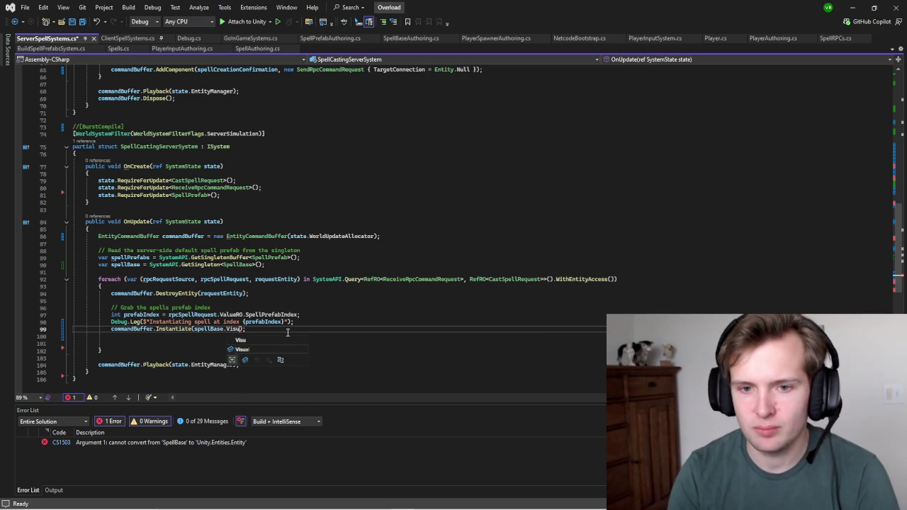
{"action": "key", "text": "Tab"}
Step: Save ServerSpellSystems.cs and go back to the Unity Editor
{"action": "key", "text": "Down"}
{"action": "key", "text": "ctrl+s"}
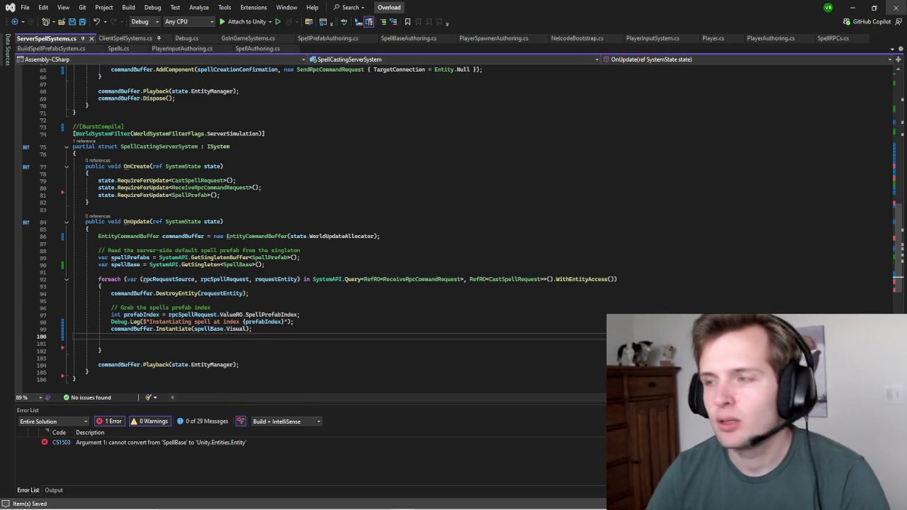
{"action": "left_click", "coordinate": [860, 8]}
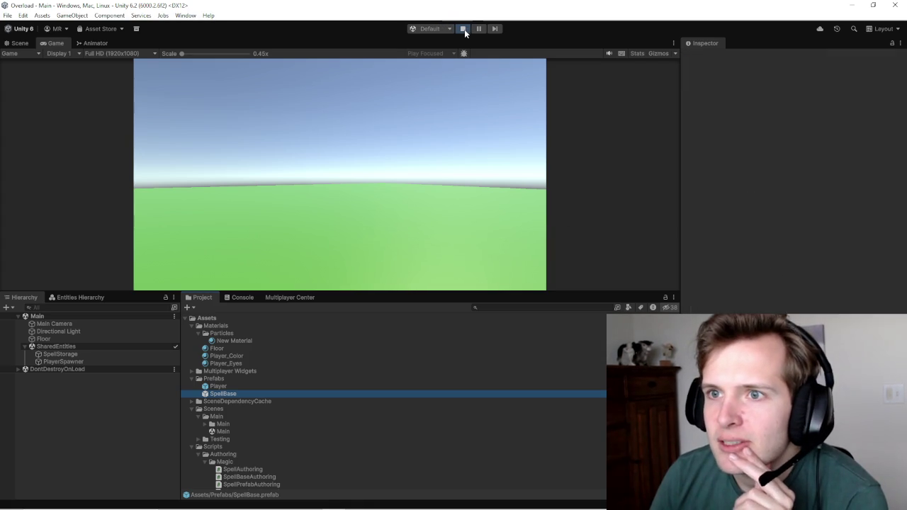
Step: Enter Play mode, cast a spell to spawn the grey sphere, then show the Entities Hierarchy
{"action": "key", "text": "ctrl+p"}
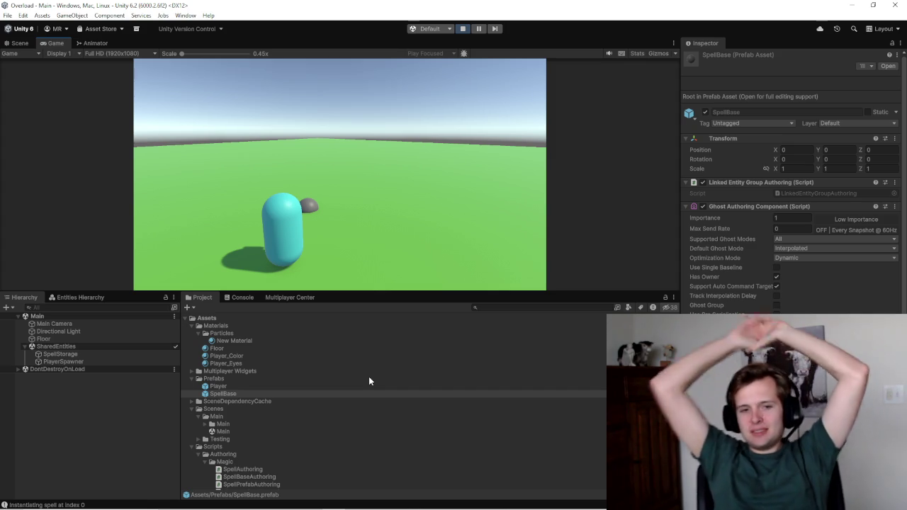
{"action": "left_click", "coordinate": [78, 297]}
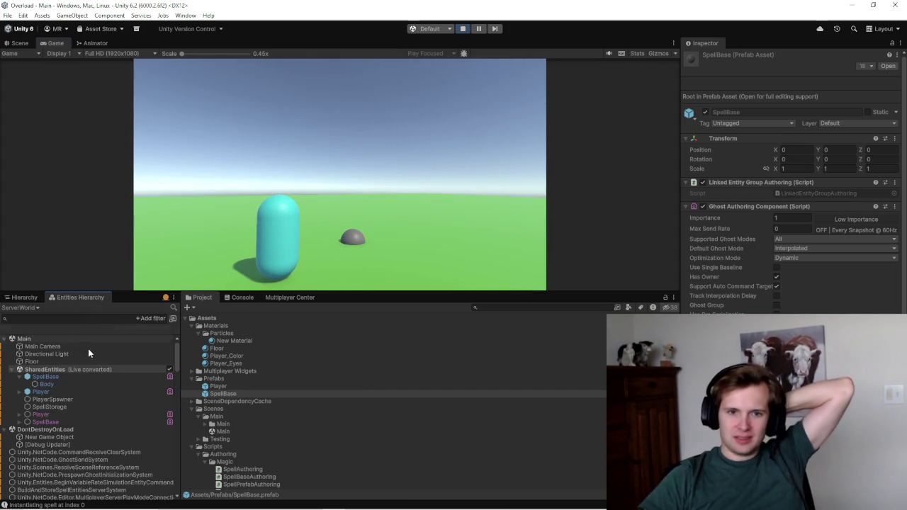
Step: Show the SpellBase entity's Runtime components, including the linked Body child and Ghost Id 2
{"action": "left_click", "coordinate": [51, 423]}
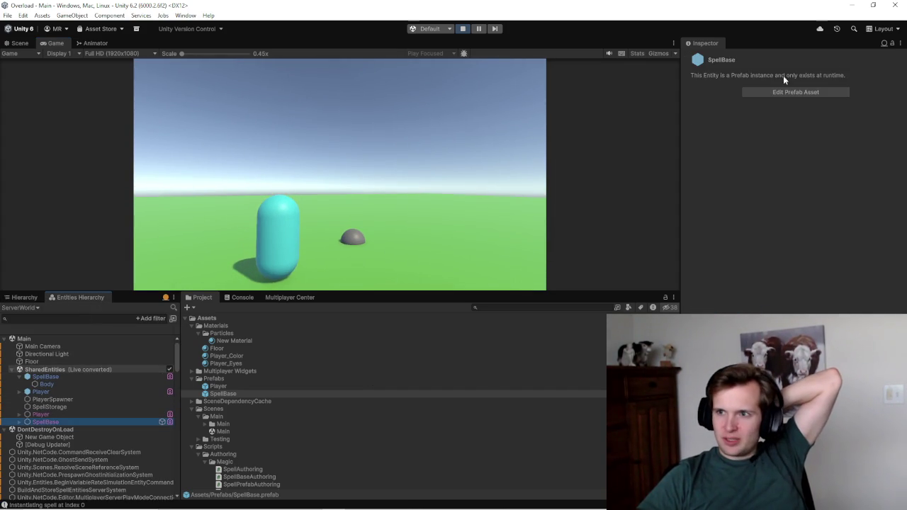
{"action": "left_click", "coordinate": [884, 44]}
{"action": "left_click", "coordinate": [843, 85]}
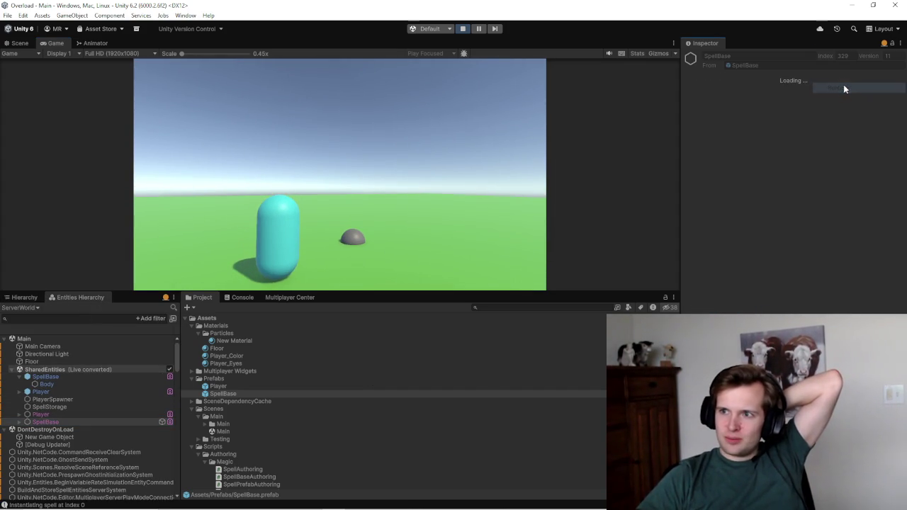
{"action": "scroll", "coordinate": [761, 131], "scroll_direction": "down", "scroll_amount": 3}
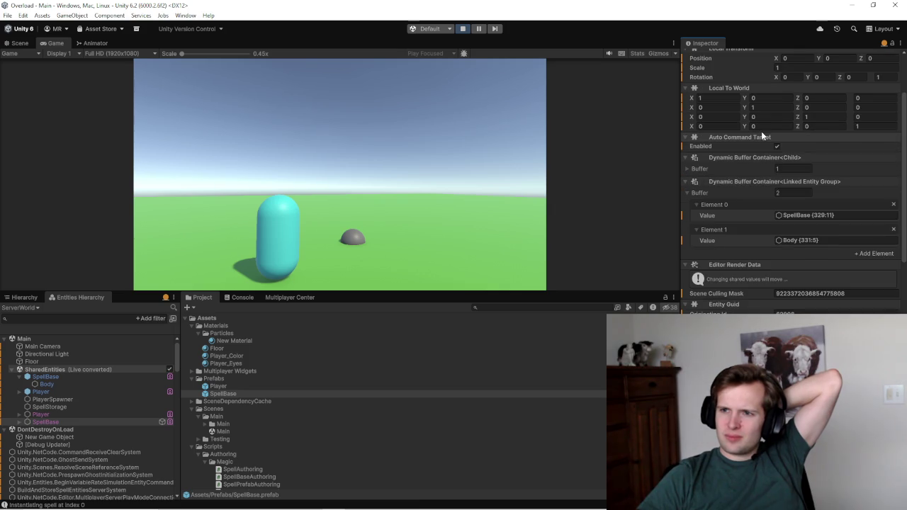
{"action": "scroll", "coordinate": [768, 202], "scroll_direction": "down", "scroll_amount": 6}
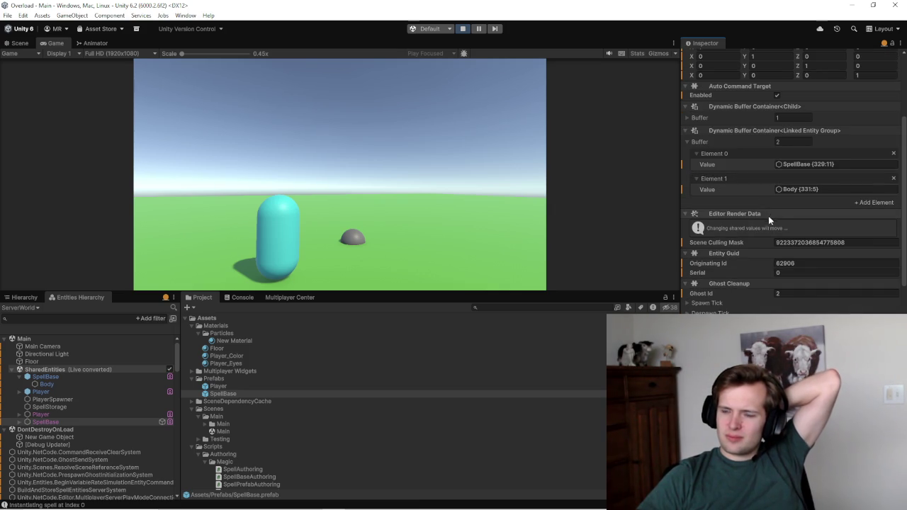
{"action": "scroll", "coordinate": [768, 224], "scroll_direction": "down", "scroll_amount": 6}
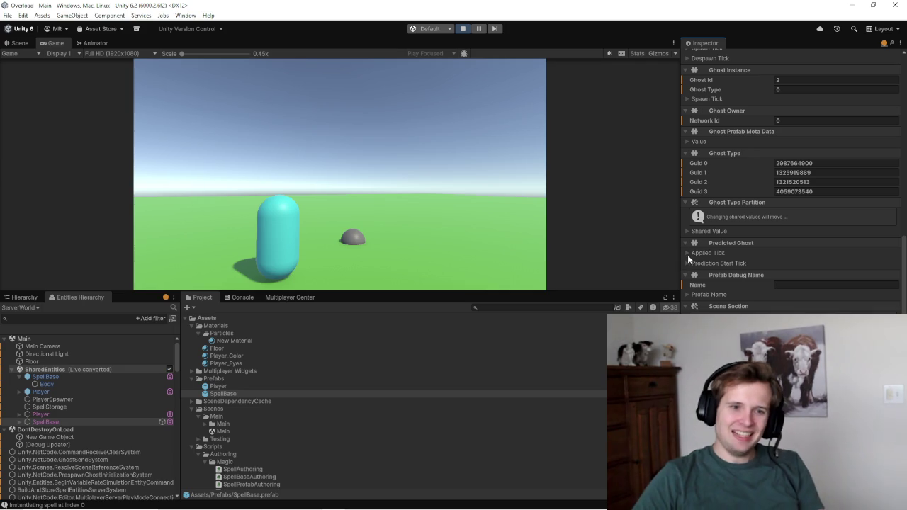
{"action": "left_click", "coordinate": [884, 43]}
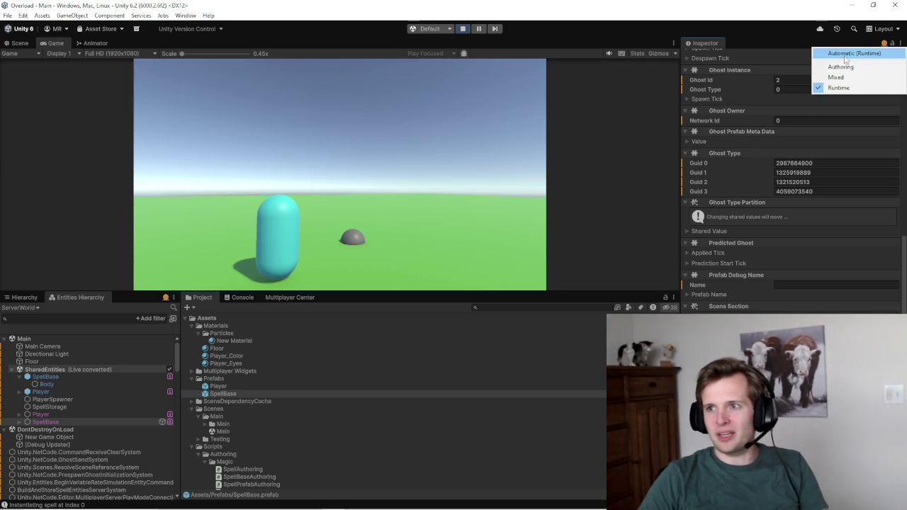
Step: Switch the SpellBase entity's inspector back to Authoring mode
{"action": "left_click", "coordinate": [840, 67]}
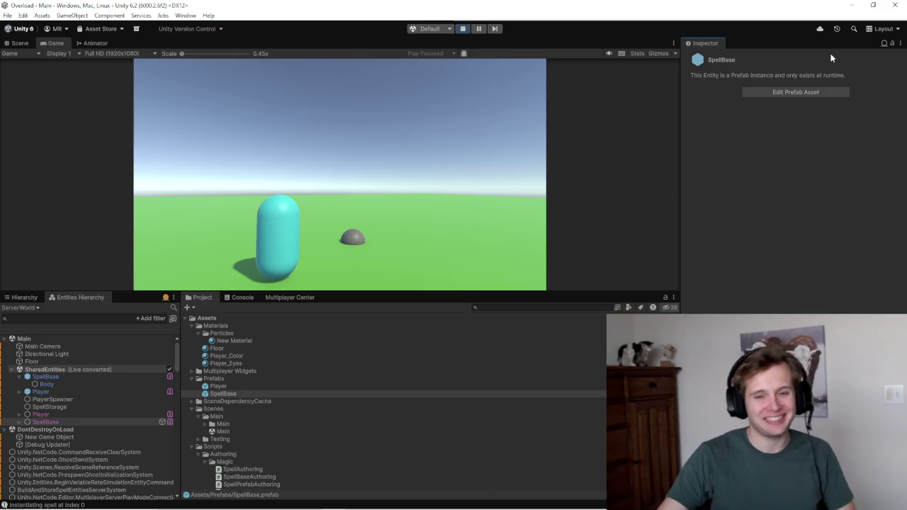
{"action": "mouse_move", "coordinate": [708, 509]}
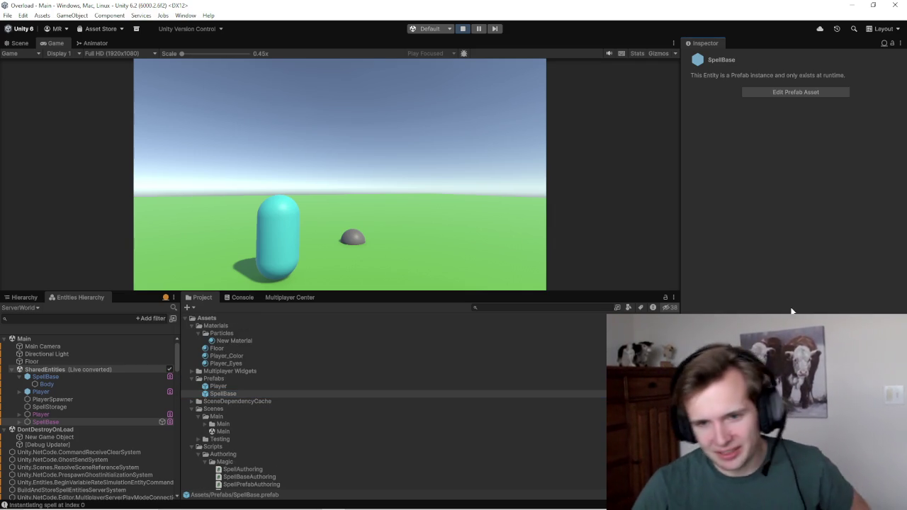
{"action": "left_click", "coordinate": [217, 392]}
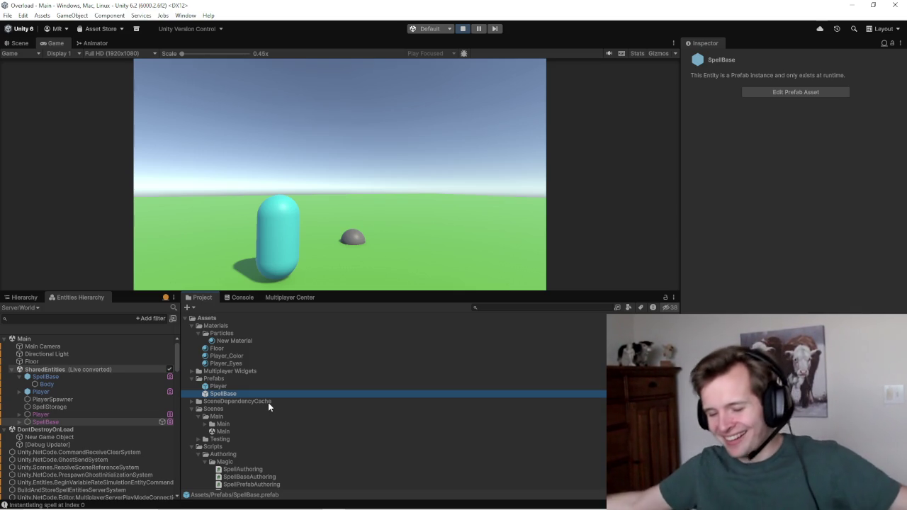
{"action": "mouse_move", "coordinate": [623, 509]}
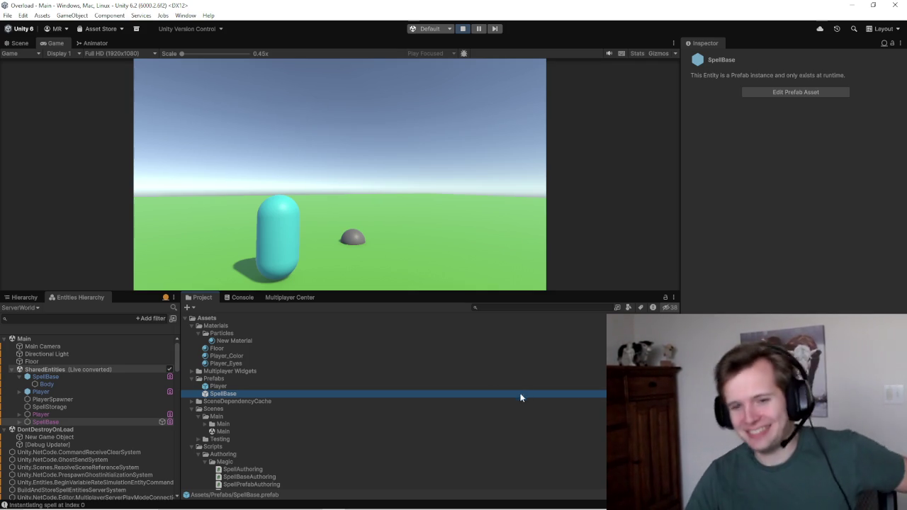
{"action": "scroll", "coordinate": [515, 327], "scroll_direction": "down", "scroll_amount": 2}
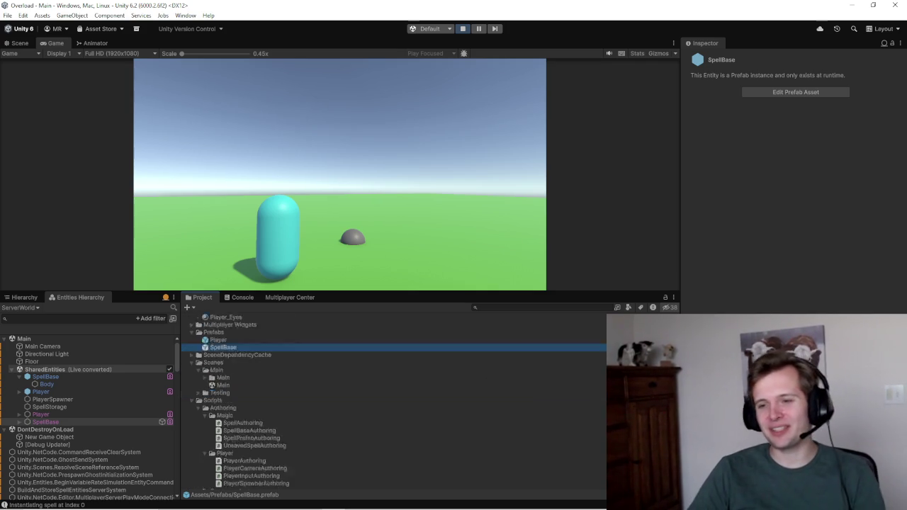
{"action": "scroll", "coordinate": [515, 327], "scroll_direction": "up", "scroll_amount": 2}
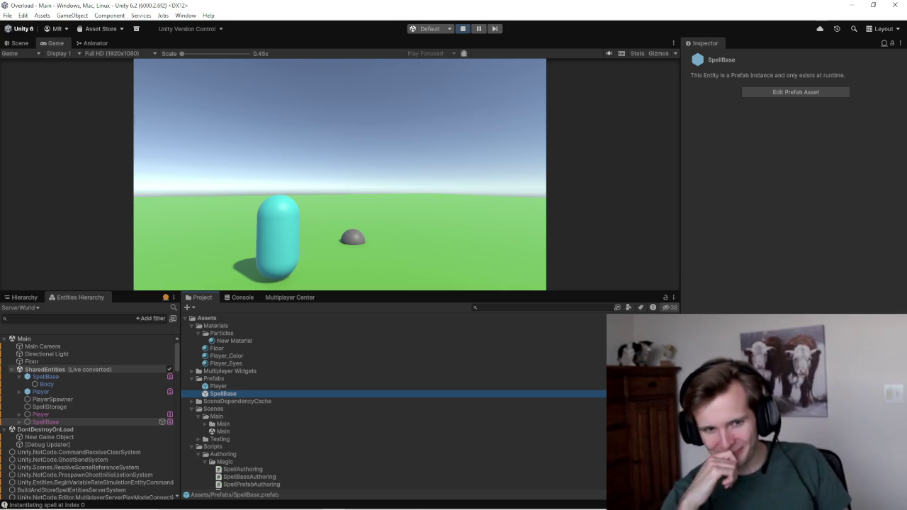